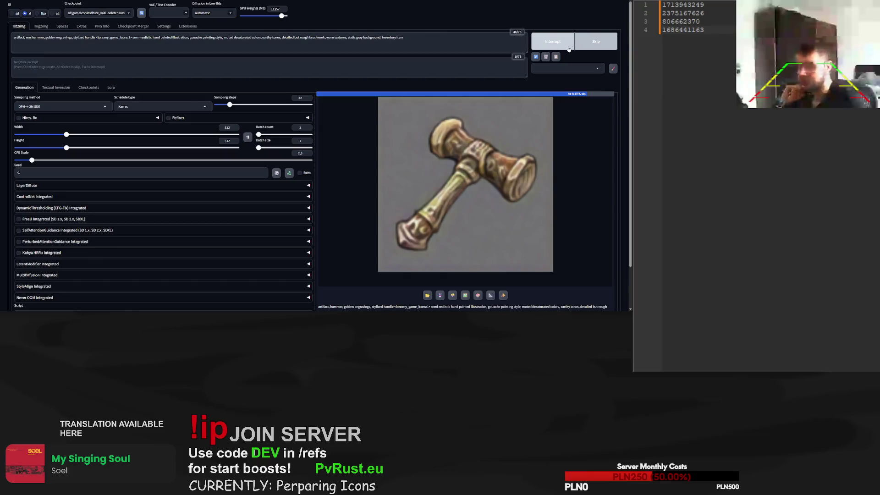
Generate three war hammer variations and note seed 972534687 in the seed notes
{"action": "left_click", "coordinate": [569, 46]}
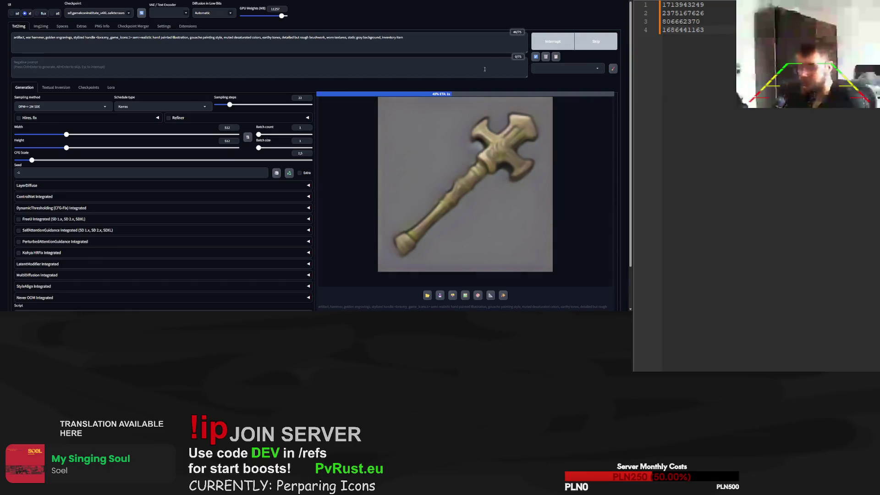
{"action": "left_click", "coordinate": [567, 45]}
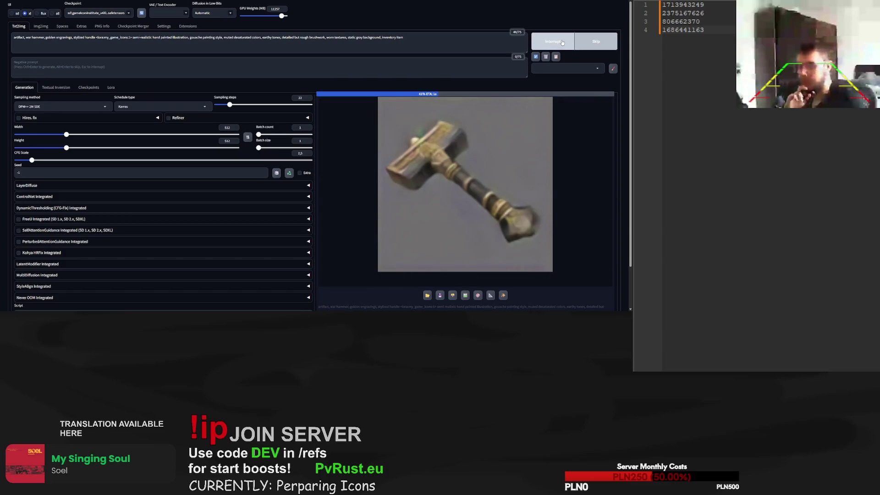
{"action": "left_click", "coordinate": [567, 40]}
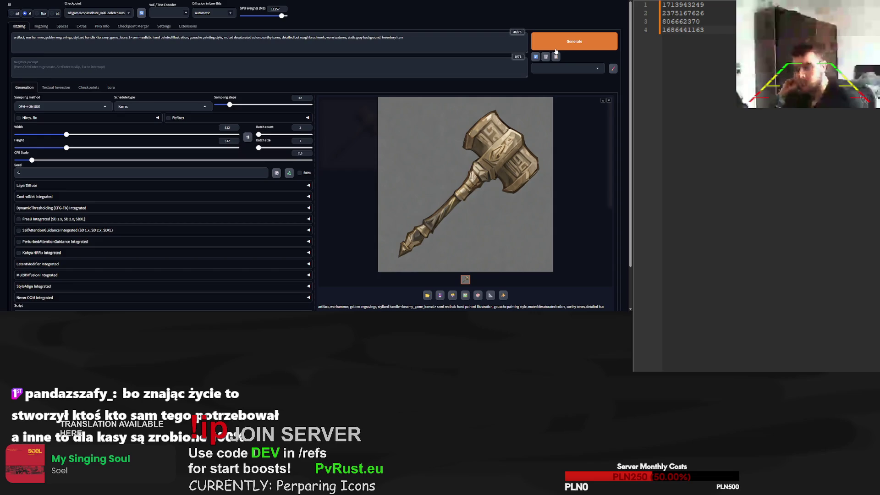
{"action": "scroll", "coordinate": [555, 51], "scroll_direction": "down", "scroll_amount": 1}
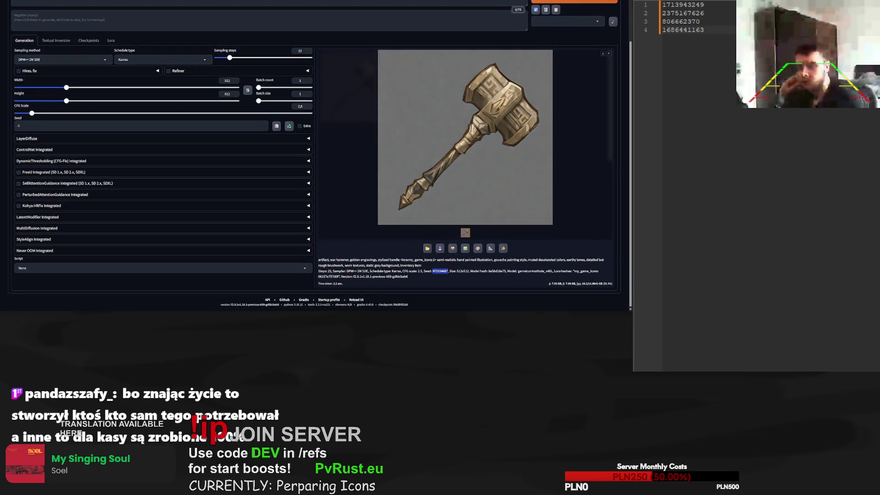
{"action": "key", "text": "Return"}
{"action": "type", "text": "972534687"}
{"action": "scroll", "coordinate": [593, 55], "scroll_direction": "up", "scroll_amount": 1}
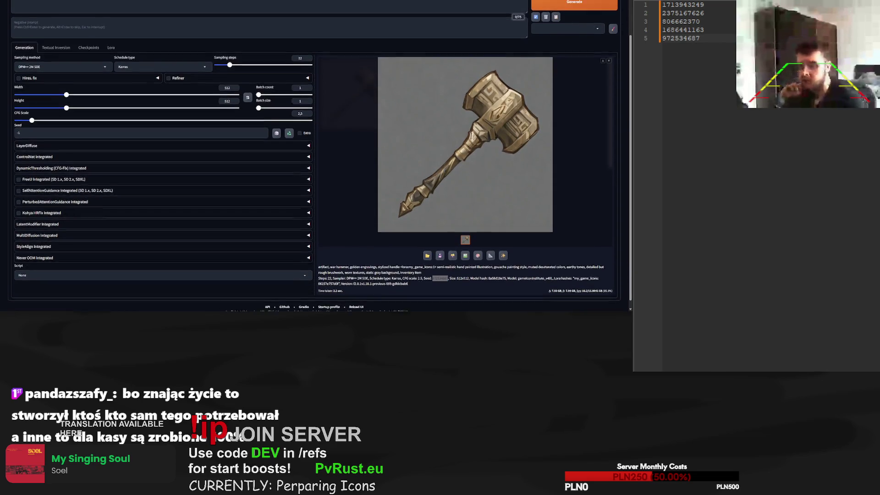
Generate four more war hammer variations with random seeds
{"action": "left_click", "coordinate": [593, 40]}
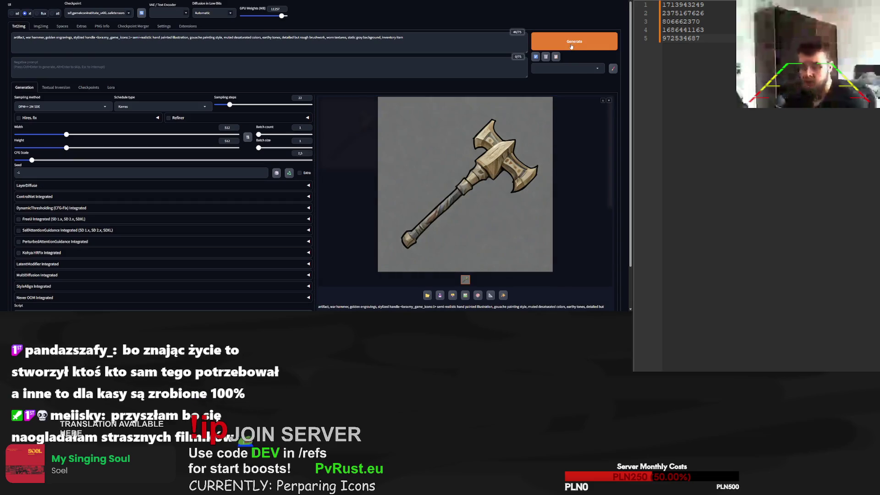
{"action": "left_click", "coordinate": [571, 46]}
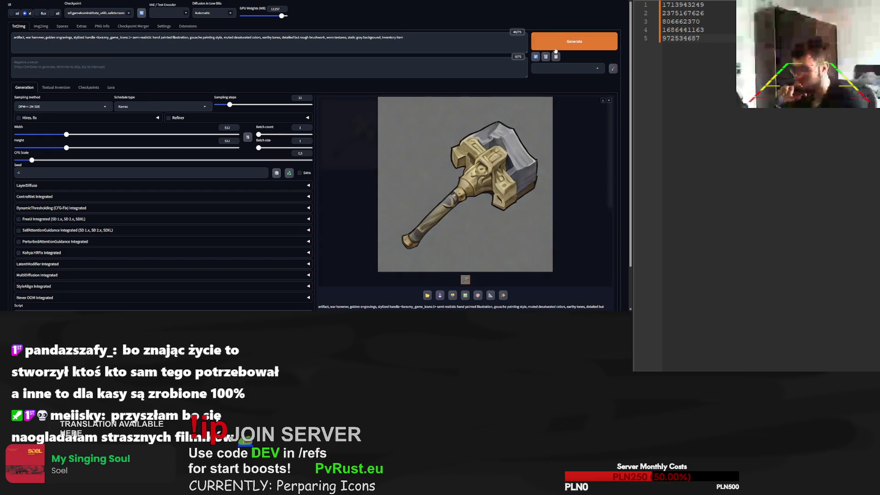
{"action": "left_click", "coordinate": [555, 48]}
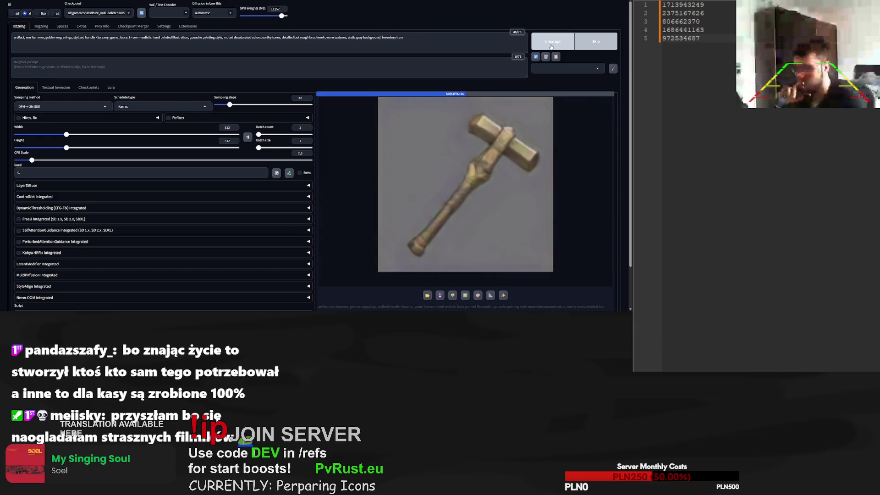
{"action": "left_click", "coordinate": [559, 49]}
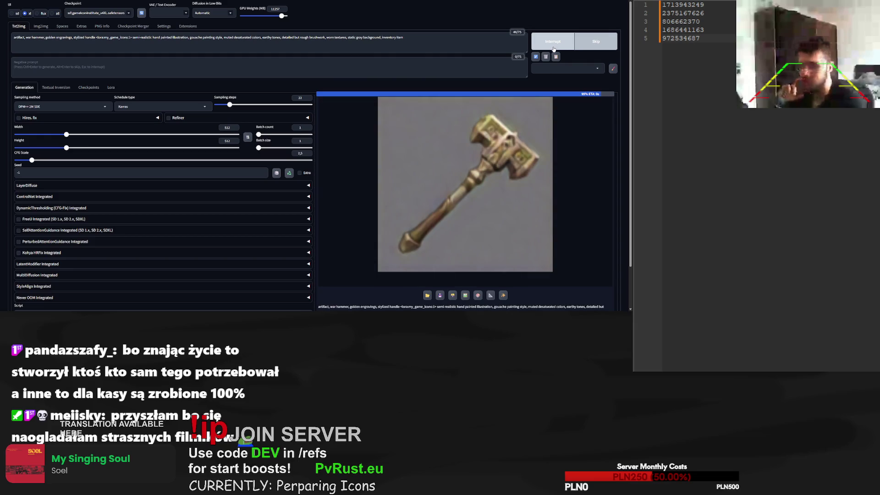
{"action": "scroll", "coordinate": [458, 207], "scroll_direction": "down", "scroll_amount": 2}
{"action": "double_click", "coordinate": [446, 271]}
{"action": "key", "text": "ctrl+c"}
{"action": "left_click", "coordinate": [64, 128]}
{"action": "key", "text": "ctrl+a"}
{"action": "key", "text": "ctrl+v"}
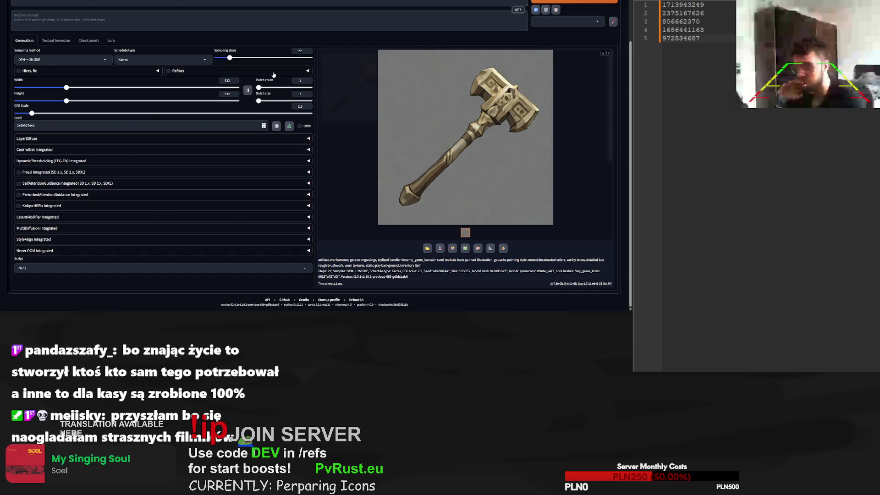
{"action": "left_click_drag", "start_coordinate": [230, 58], "coordinate": [283, 59]}
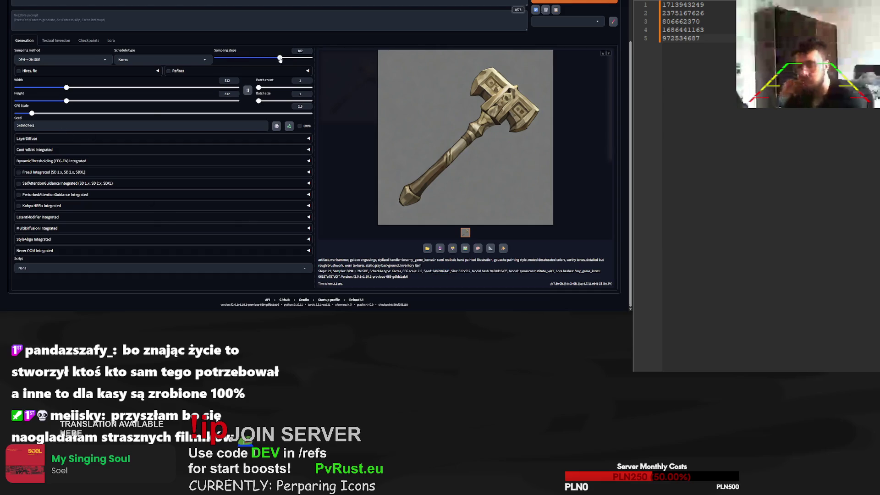
{"action": "scroll", "coordinate": [282, 59], "scroll_direction": "up", "scroll_amount": 1}
{"action": "left_click", "coordinate": [574, 42]}
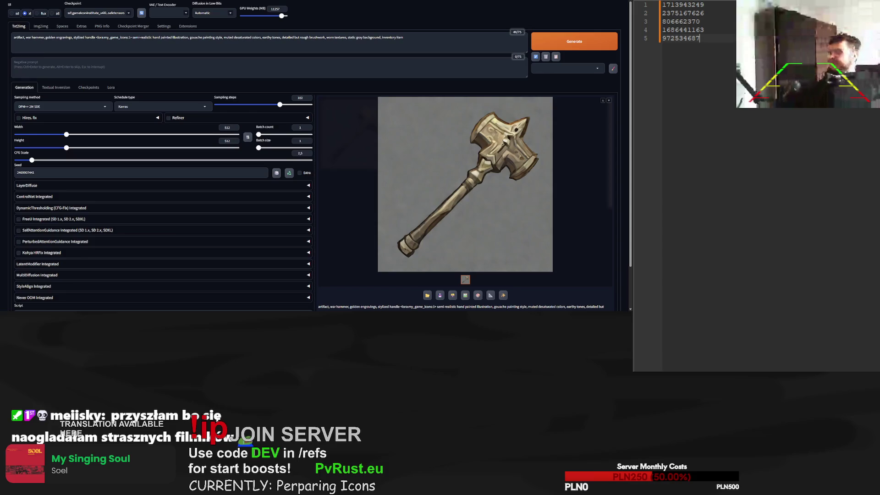
{"action": "key", "text": "Return"}
{"action": "key", "text": "Return"}
{"action": "left_click", "coordinate": [693, 47]}
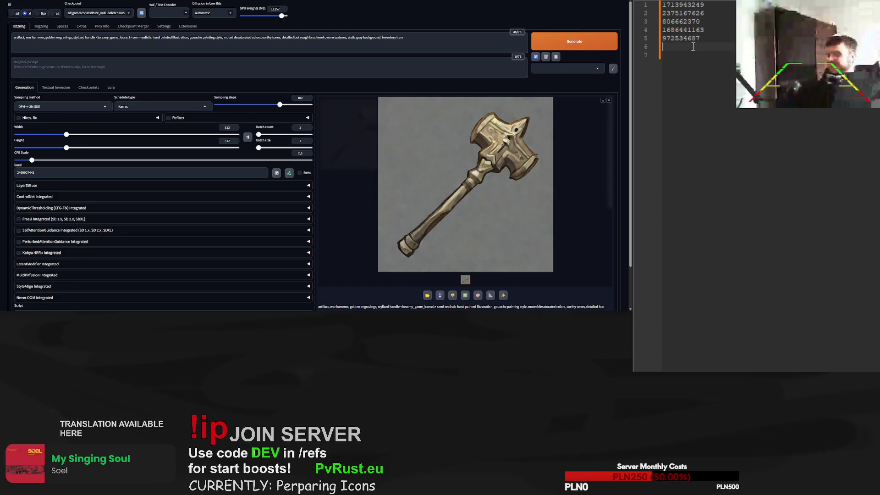
{"action": "key", "text": "ctrl+v"}
{"action": "double_click", "coordinate": [681, 38]}
{"action": "key", "text": "ctrl+c"}
{"action": "double_click", "coordinate": [26, 173]}
{"action": "key", "text": "ctrl+v"}
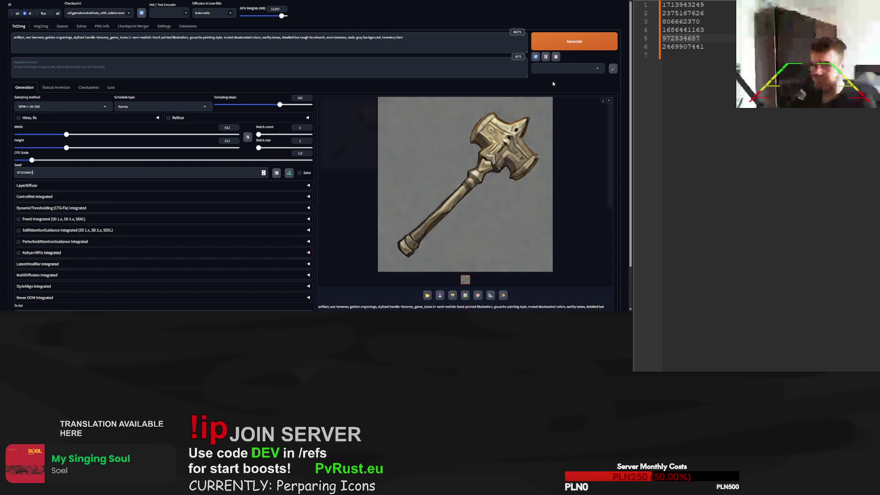
{"action": "left_click", "coordinate": [579, 45]}
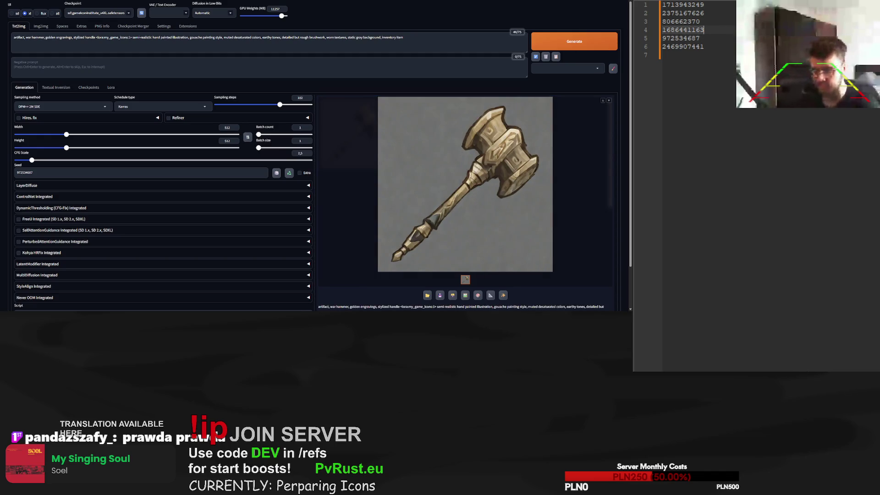
{"action": "triple_click", "coordinate": [264, 172]}
{"action": "key", "text": "ctrl+v"}
{"action": "left_click", "coordinate": [565, 47]}
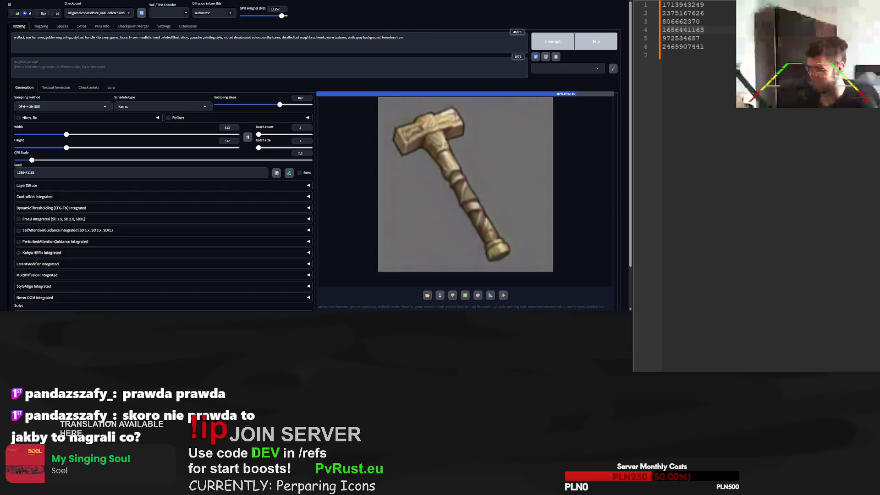
{"action": "left_click", "coordinate": [693, 22]}
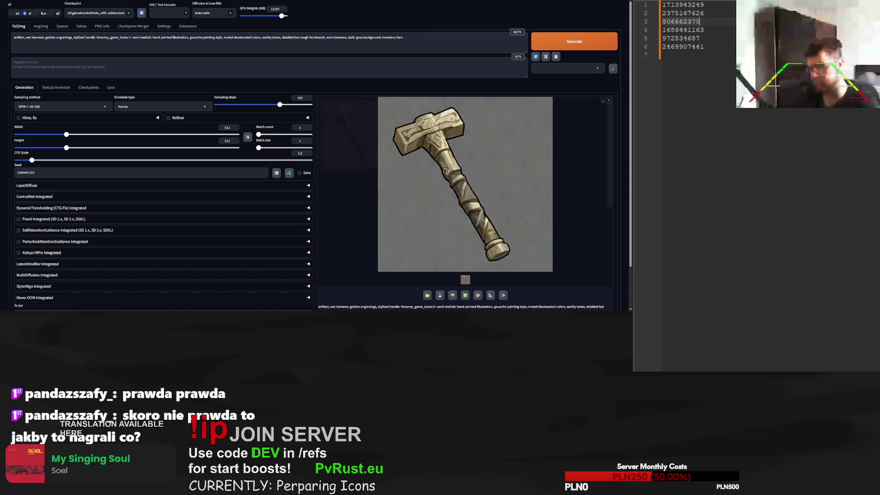
{"action": "triple_click", "coordinate": [138, 172]}
{"action": "key", "text": "ctrl+v"}
{"action": "left_click", "coordinate": [541, 39]}
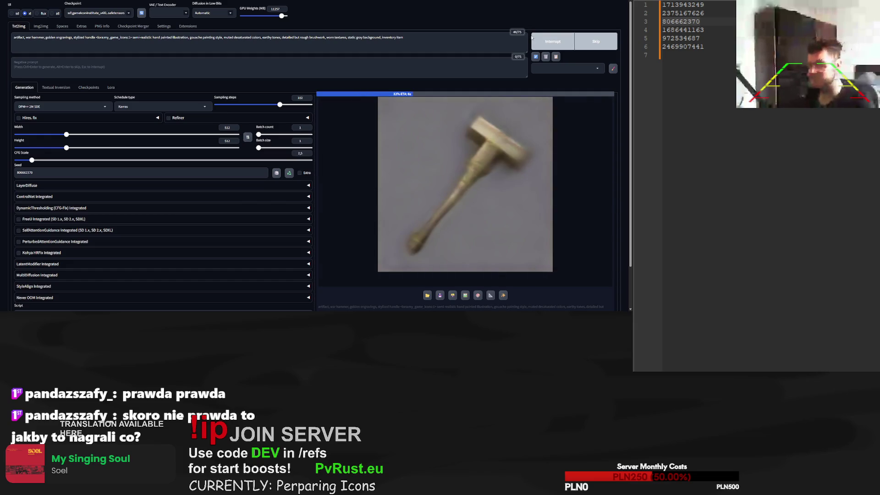
{"action": "left_click", "coordinate": [704, 12]}
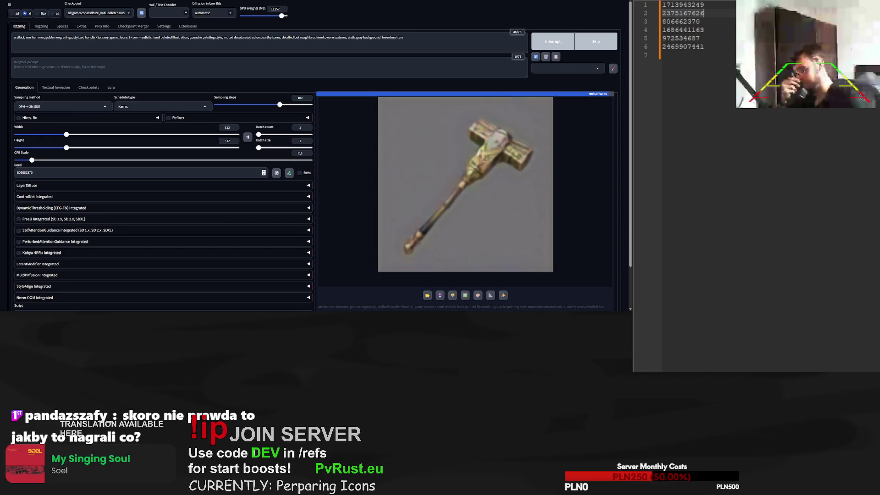
{"action": "triple_click", "coordinate": [138, 172]}
{"action": "key", "text": "ctrl+v"}
{"action": "left_click", "coordinate": [568, 46]}
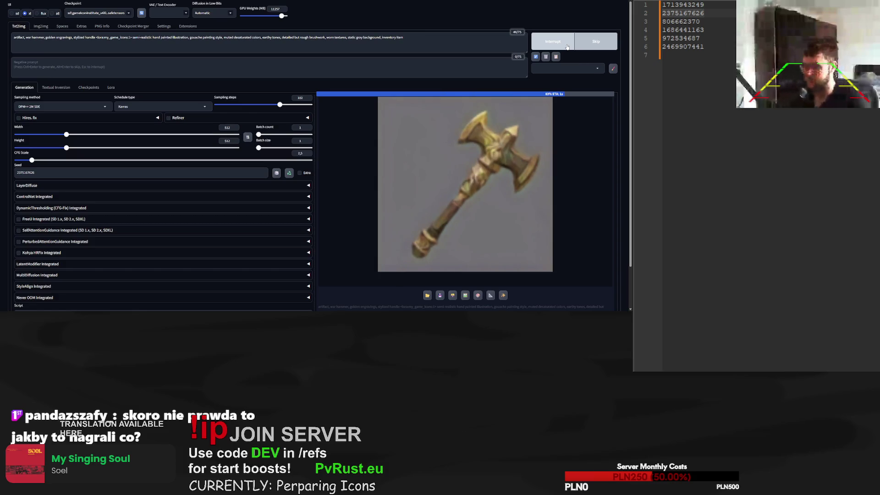
{"action": "left_click", "coordinate": [676, 7]}
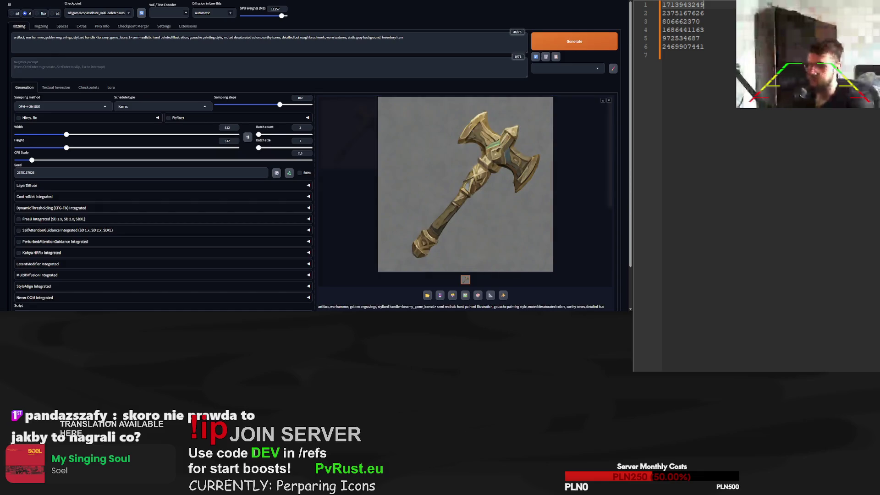
{"action": "key", "text": "ctrl+v"}
{"action": "left_click", "coordinate": [578, 42]}
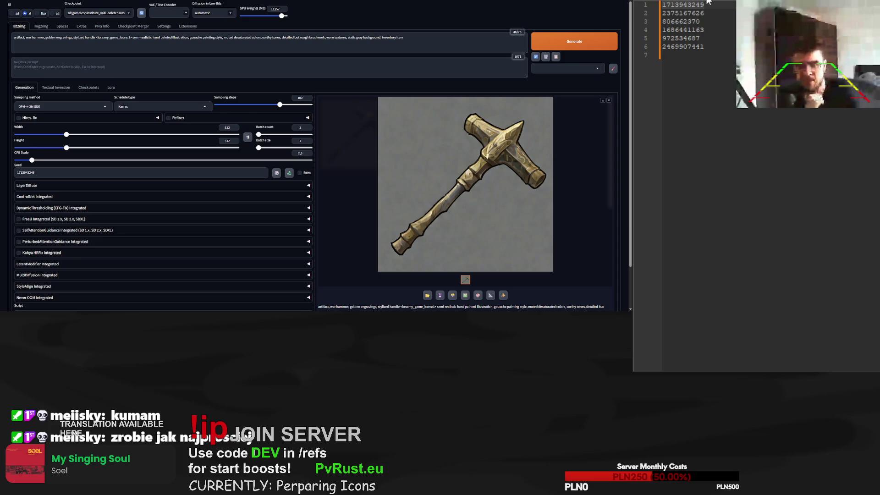
{"action": "key", "text": "ctrl+Tab"}
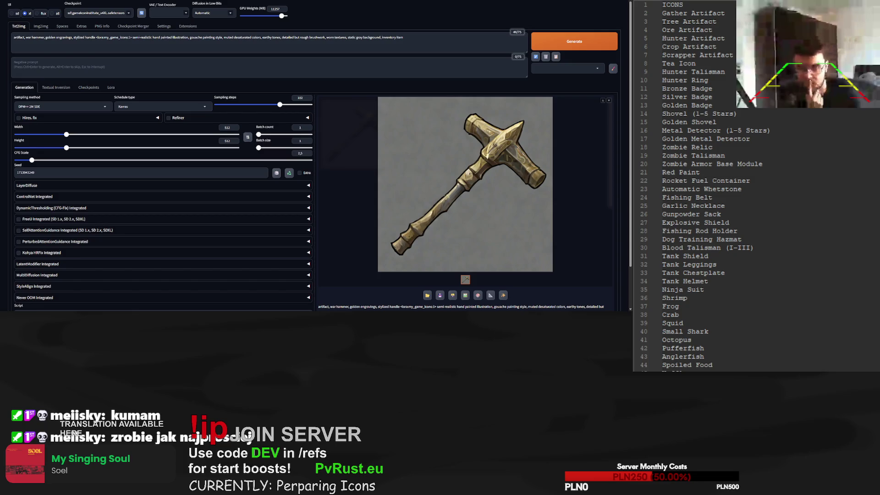
Replace the war hammer words in the prompt with 'tea cup' and render the icon
{"action": "left_click_drag", "start_coordinate": [13, 37], "coordinate": [95, 37]}
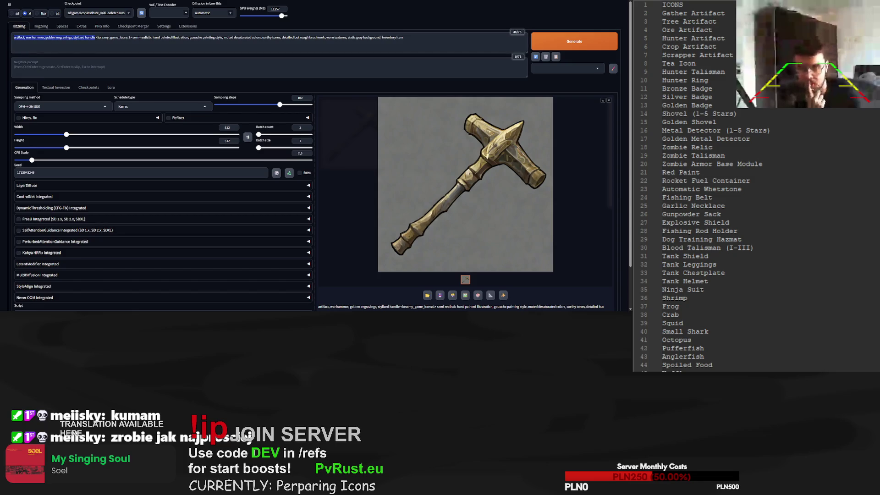
{"action": "key", "text": "BackSpace"}
{"action": "type", "text": "cup"}
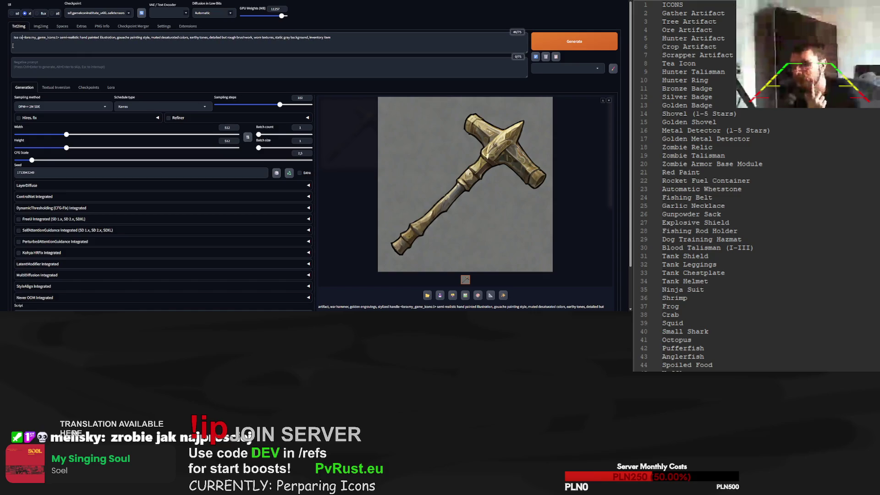
{"action": "left_click", "coordinate": [548, 48]}
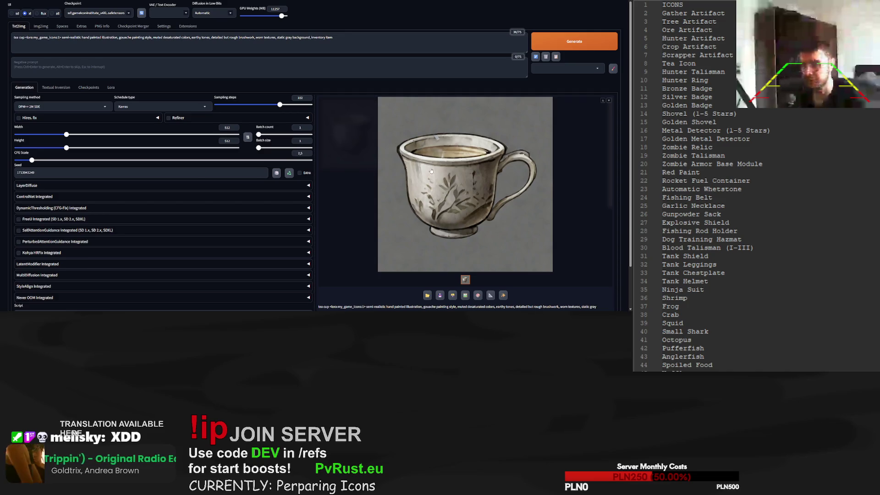
Add 'wooden' to the tea cup prompt, lower sampling steps to 29, and render it
{"action": "left_click", "coordinate": [557, 41]}
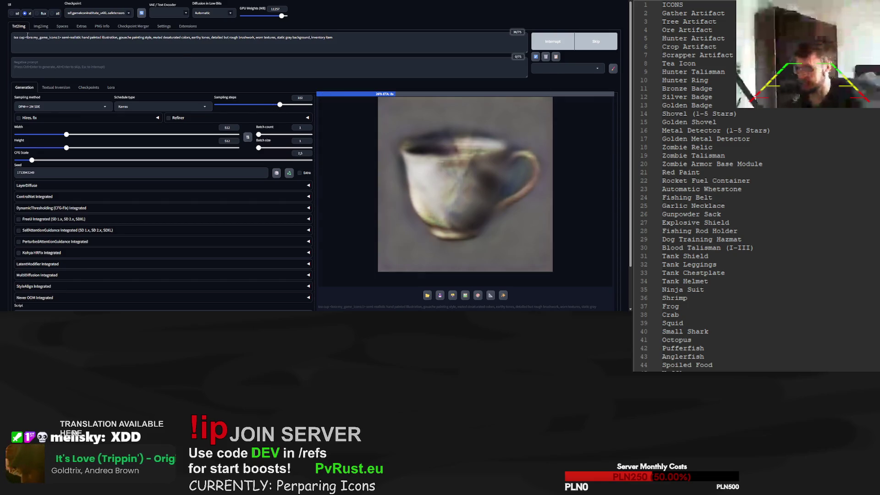
{"action": "type", "text": "wooden"}
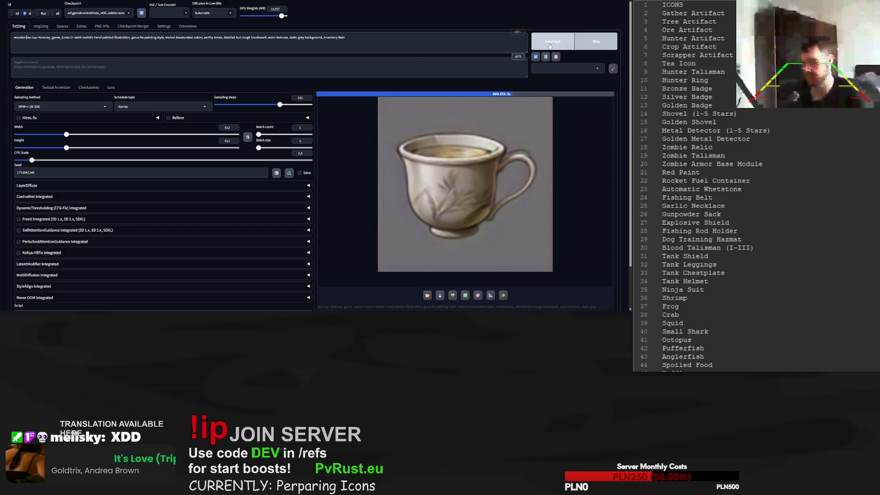
{"action": "left_click", "coordinate": [247, 105]}
{"action": "left_click", "coordinate": [234, 105]}
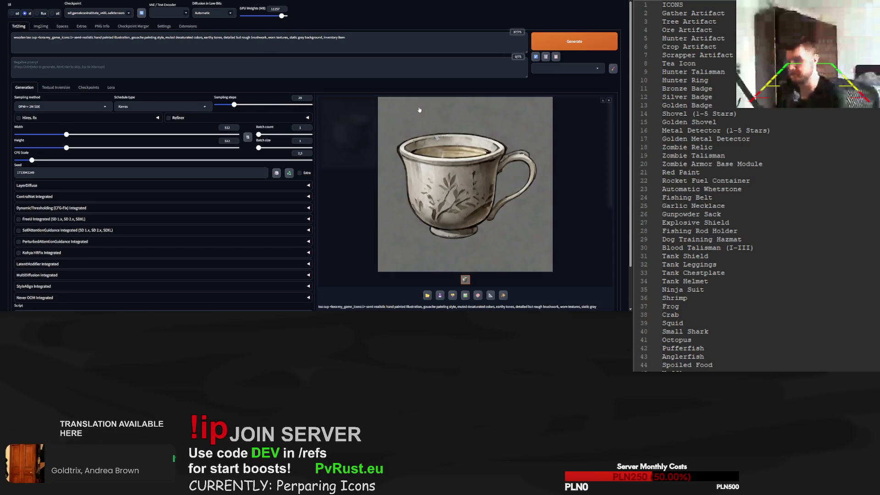
{"action": "left_click", "coordinate": [580, 42]}
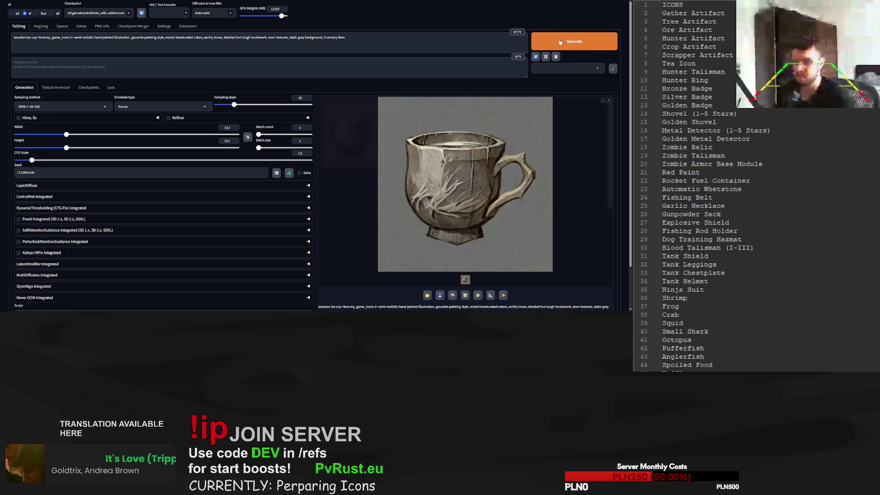
Render another cup, then reset the seed to random (-1) and generate a fresh one
{"action": "left_click", "coordinate": [584, 44]}
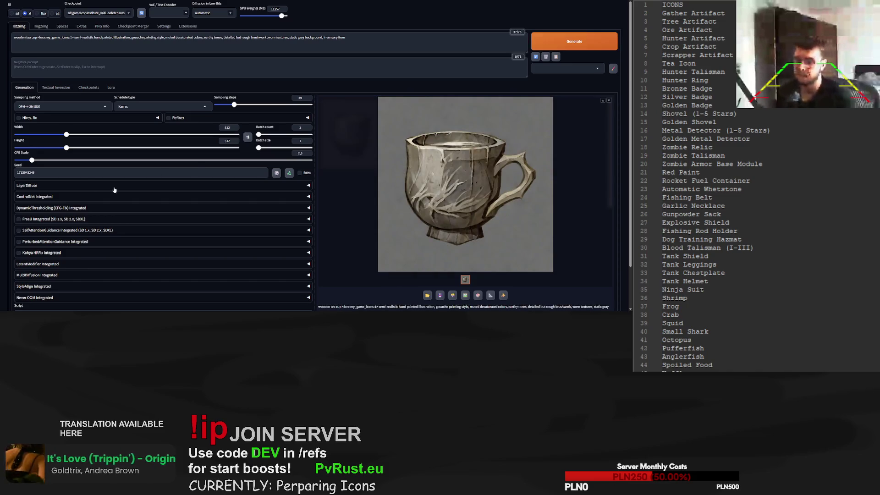
{"action": "left_click", "coordinate": [276, 174]}
{"action": "left_click", "coordinate": [562, 39]}
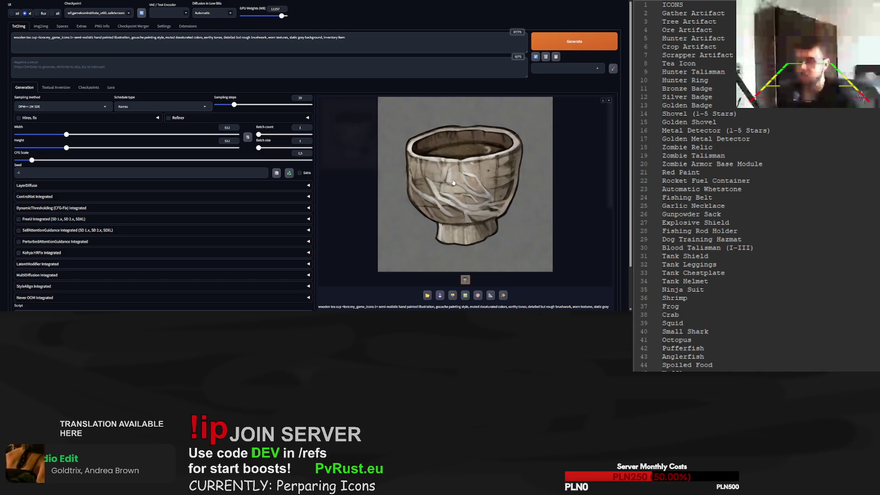
Save seed 457133084 in the notes and generate three more tea cup variations
{"action": "scroll", "coordinate": [483, 179], "scroll_direction": "down", "scroll_amount": 1}
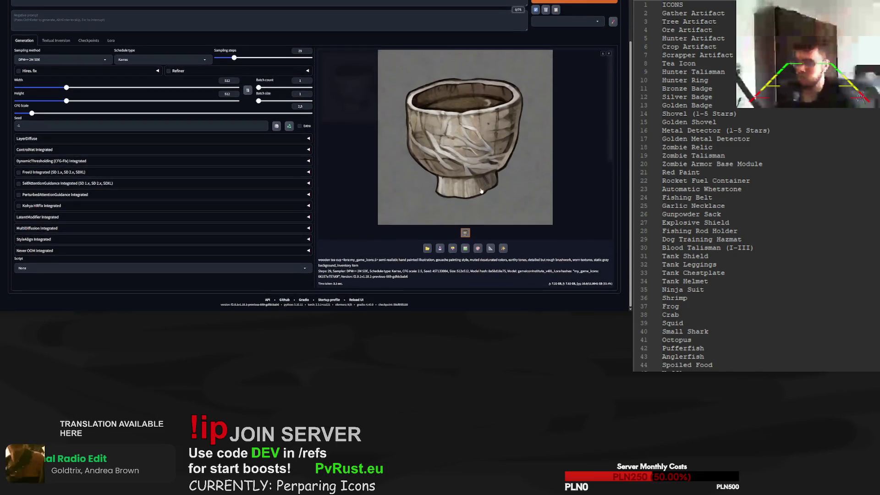
{"action": "double_click", "coordinate": [441, 271]}
{"action": "left_click", "coordinate": [756, 280]}
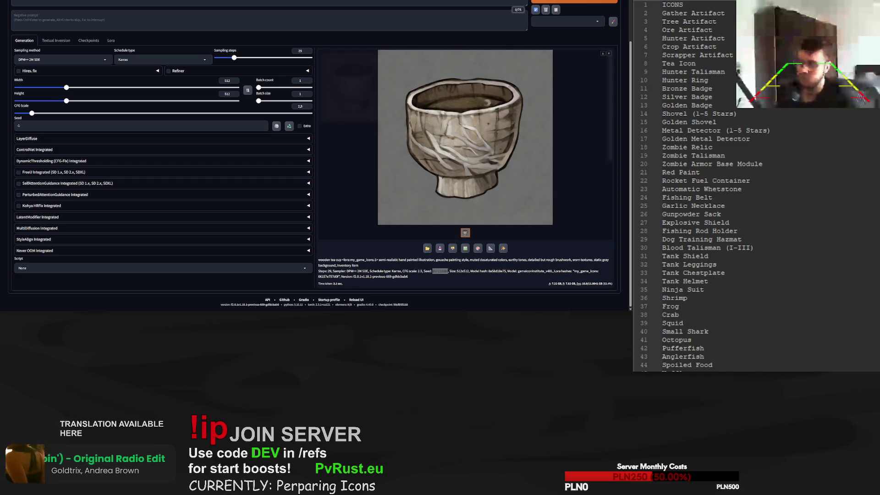
{"action": "key", "text": "ctrl+a"}
{"action": "key", "text": "ctrl+v"}
{"action": "scroll", "coordinate": [566, 115], "scroll_direction": "up", "scroll_amount": 1}
{"action": "left_click", "coordinate": [566, 46]}
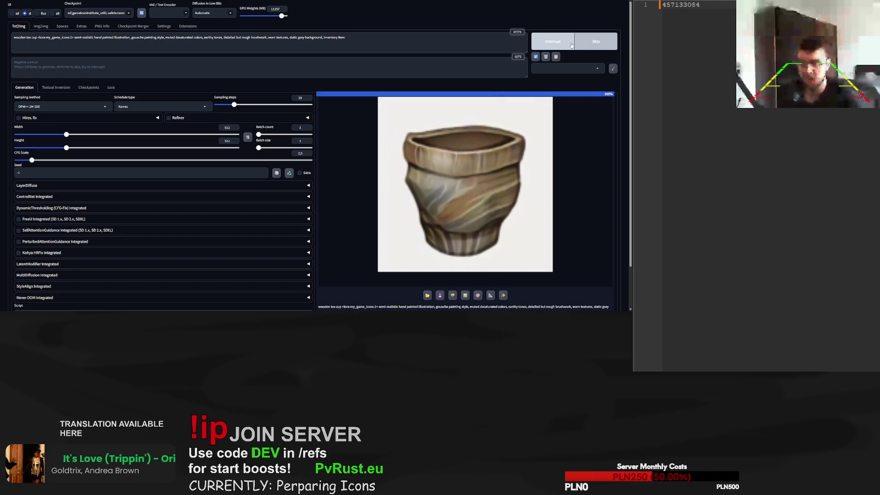
{"action": "left_click", "coordinate": [569, 44]}
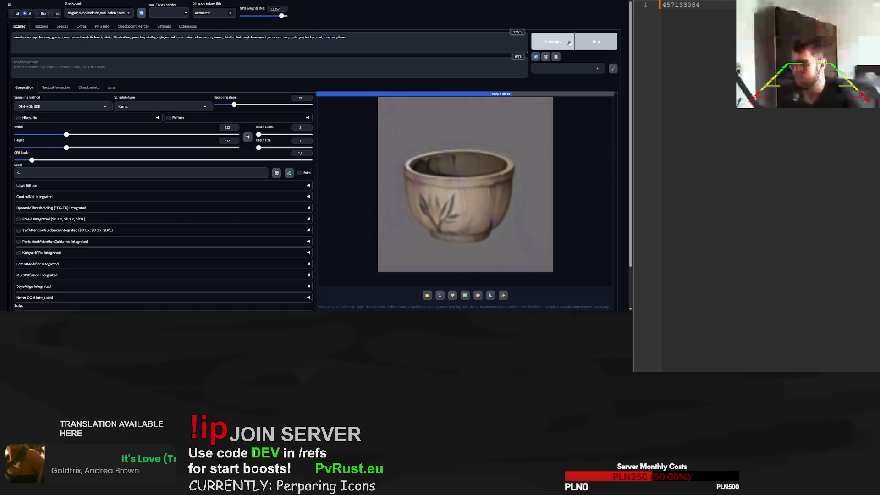
{"action": "left_click", "coordinate": [569, 44]}
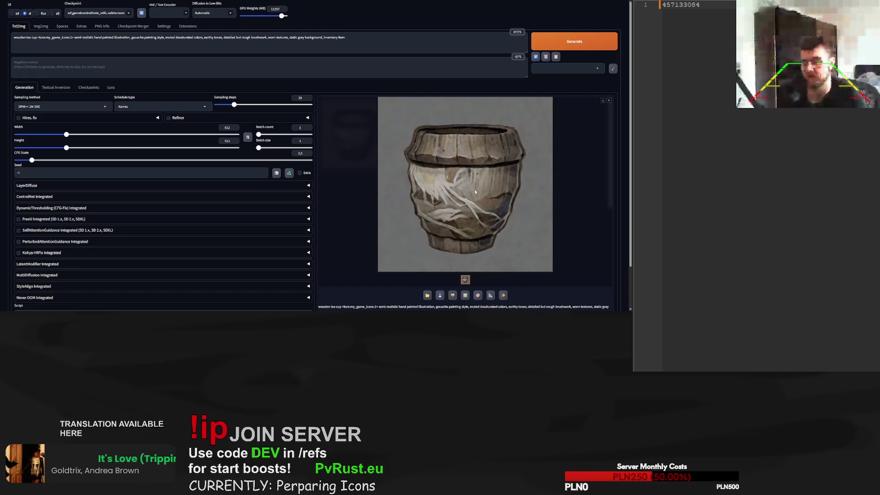
Inspect the barrel cup enlarged and save its seed 156358267 on line 2 of the notes
{"action": "left_click", "coordinate": [708, 18]}
{"action": "key", "text": "Return"}
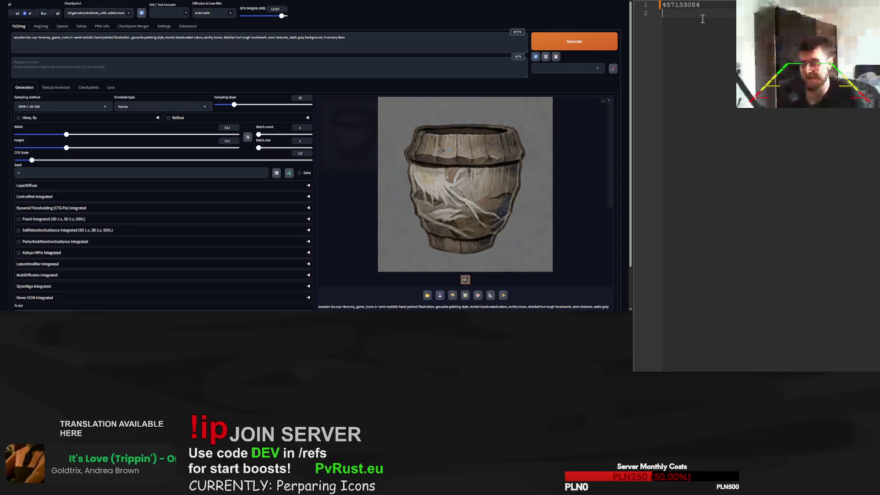
{"action": "left_click", "coordinate": [449, 150]}
{"action": "left_click", "coordinate": [559, 164]}
{"action": "scroll", "coordinate": [559, 164], "scroll_direction": "down", "scroll_amount": 2}
{"action": "double_click", "coordinate": [440, 271]}
{"action": "key", "text": "ctrl+c"}
{"action": "left_click", "coordinate": [680, 13]}
{"action": "key", "text": "ctrl+v"}
{"action": "left_click", "coordinate": [465, 138]}
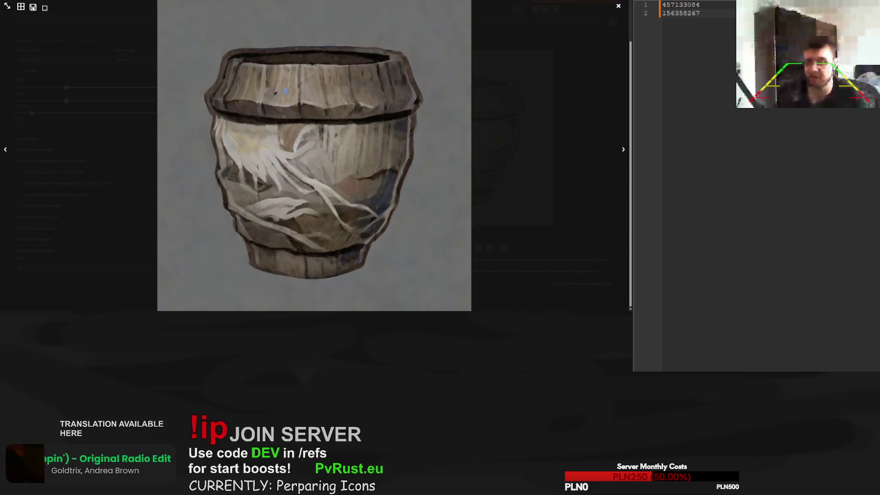
{"action": "key", "text": "Escape"}
{"action": "scroll", "coordinate": [579, 68], "scroll_direction": "up", "scroll_amount": 2}
Generate eleven more tea cup variations
{"action": "left_click", "coordinate": [580, 43]}
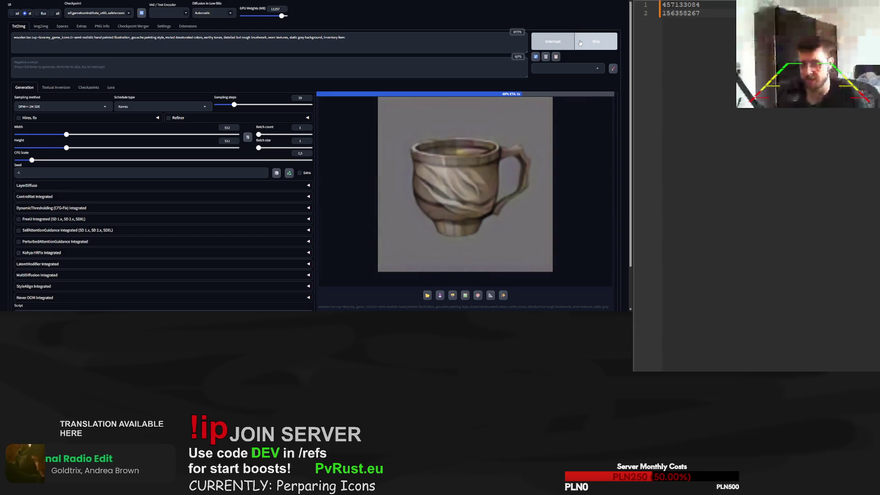
{"action": "left_click", "coordinate": [577, 38]}
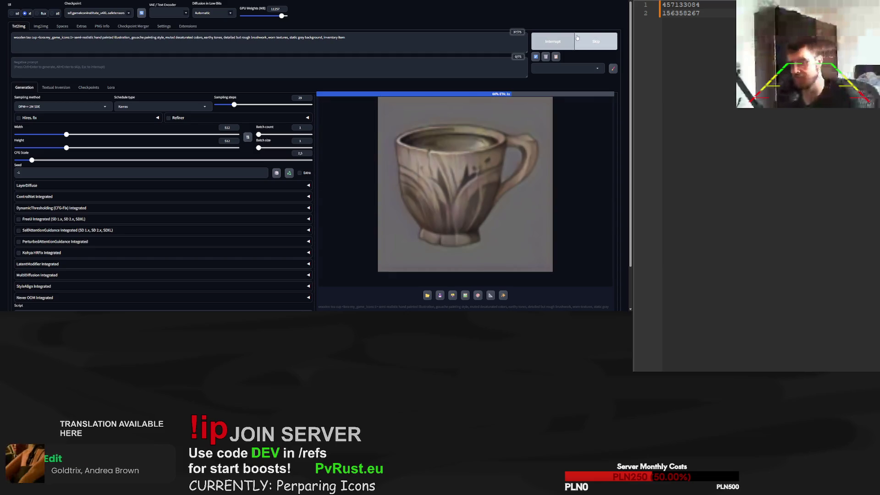
{"action": "left_click", "coordinate": [572, 44]}
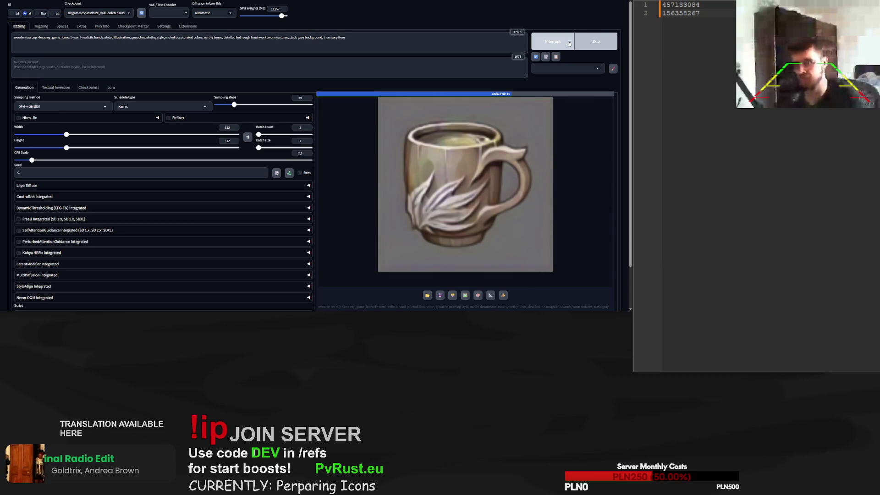
{"action": "left_click", "coordinate": [569, 44]}
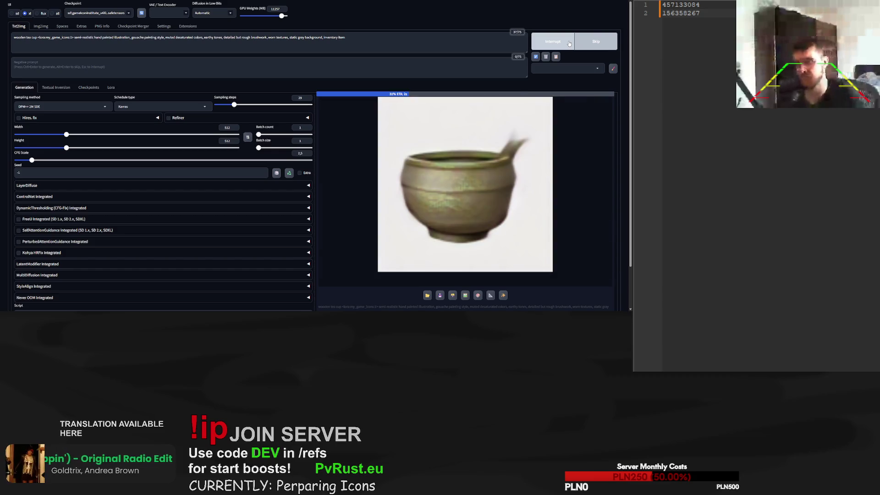
{"action": "left_click", "coordinate": [569, 44]}
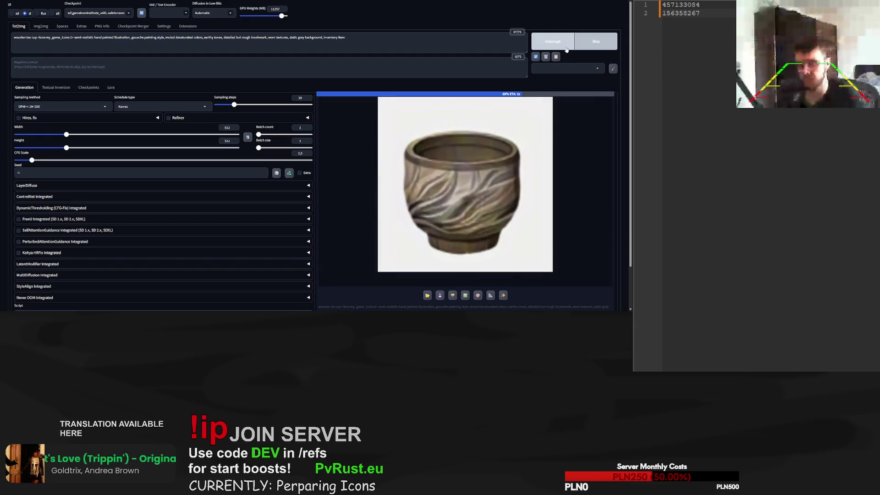
{"action": "left_click", "coordinate": [577, 41]}
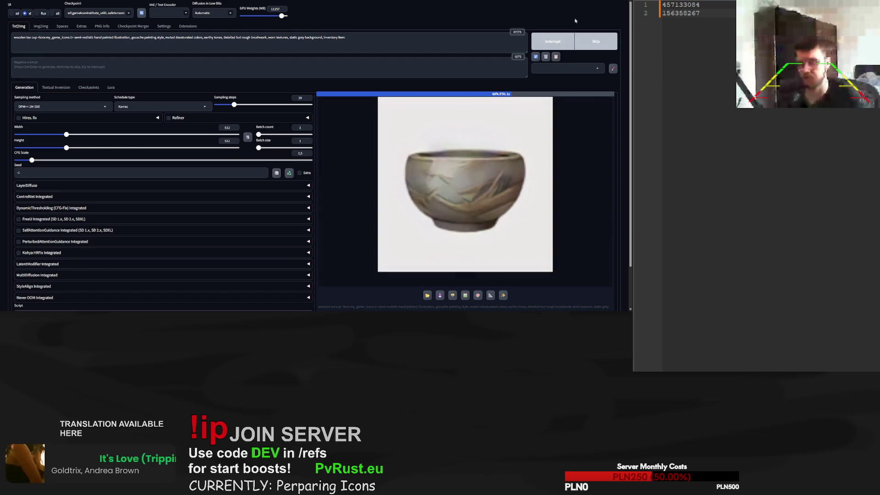
{"action": "left_click", "coordinate": [577, 45]}
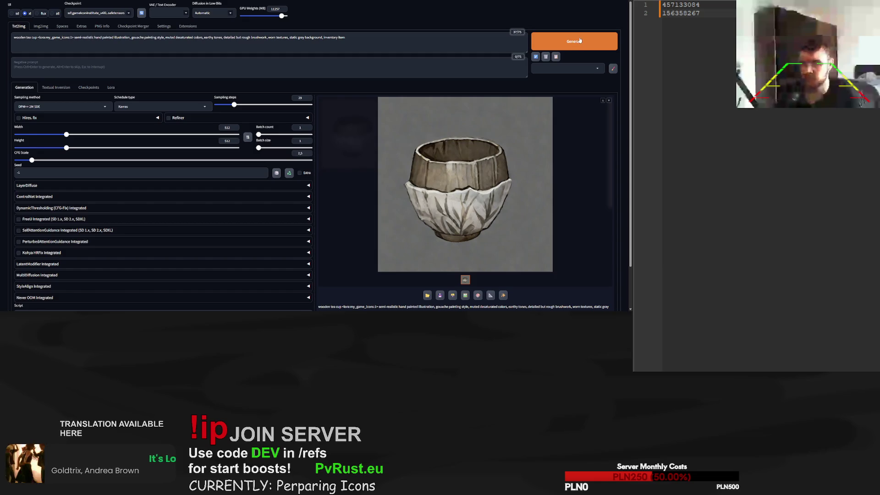
{"action": "left_click", "coordinate": [580, 41]}
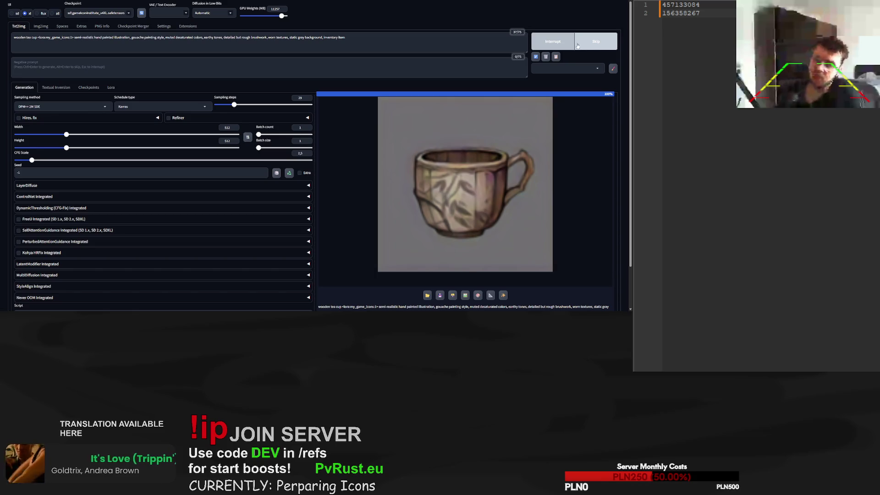
{"action": "left_click", "coordinate": [574, 42]}
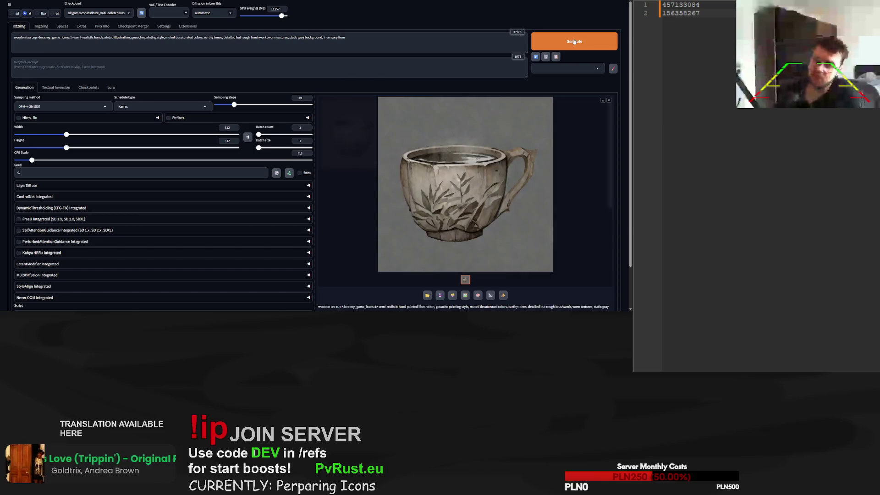
{"action": "left_click", "coordinate": [574, 42]}
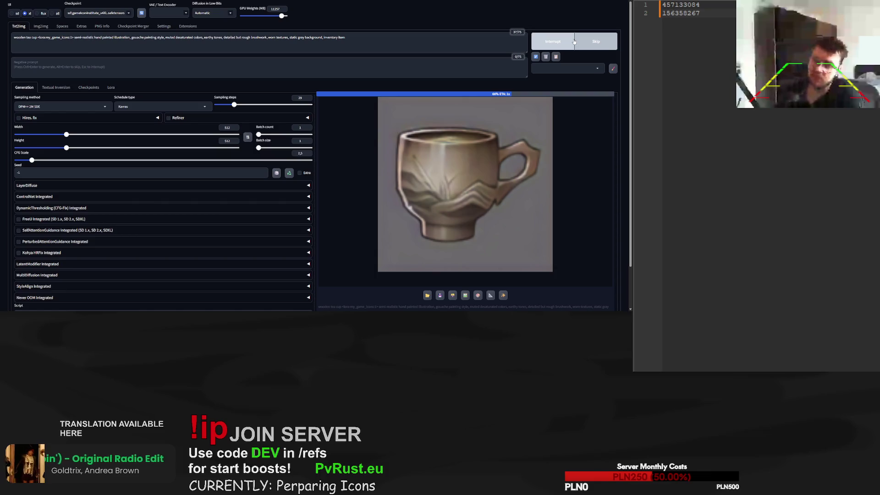
{"action": "left_click", "coordinate": [573, 42]}
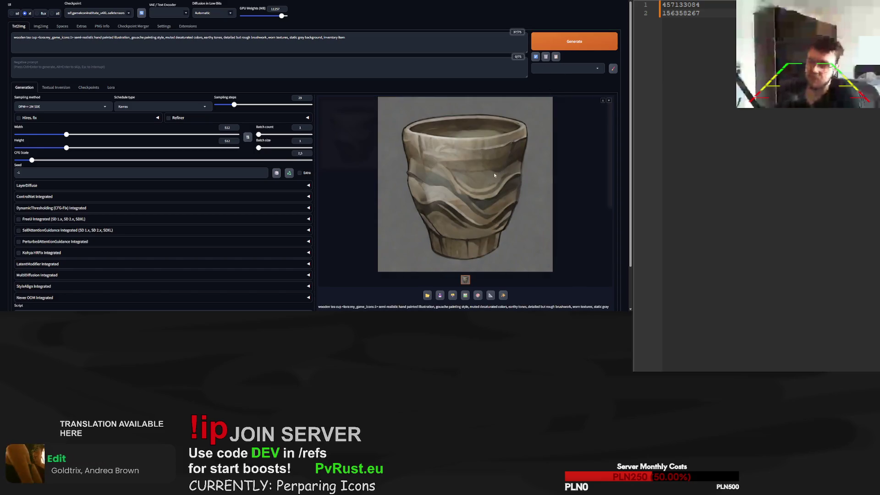
{"action": "scroll", "coordinate": [454, 294], "scroll_direction": "down", "scroll_amount": 2}
{"action": "double_click", "coordinate": [441, 293]}
{"action": "key", "text": "ctrl+c"}
{"action": "left_click", "coordinate": [701, 13]}
{"action": "key", "text": "Return"}
{"action": "key", "text": "ctrl+v"}
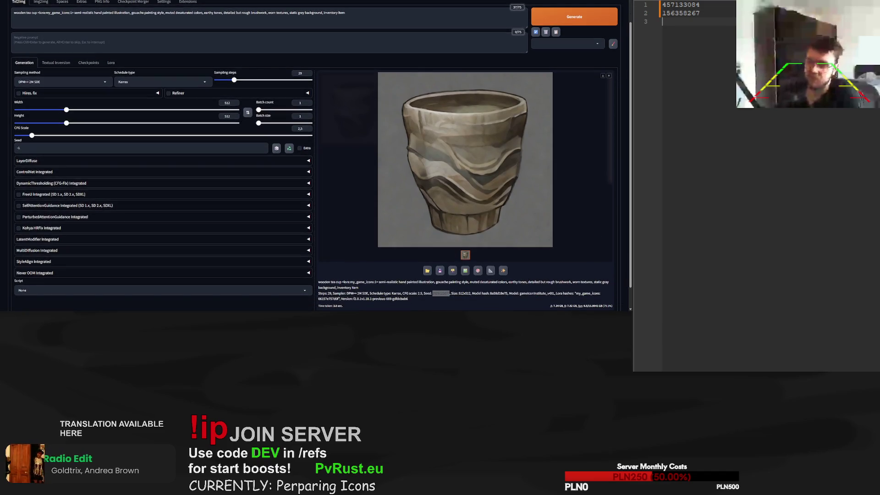
{"action": "left_click", "coordinate": [289, 148]}
{"action": "left_click_drag", "start_coordinate": [234, 80], "coordinate": [278, 83]}
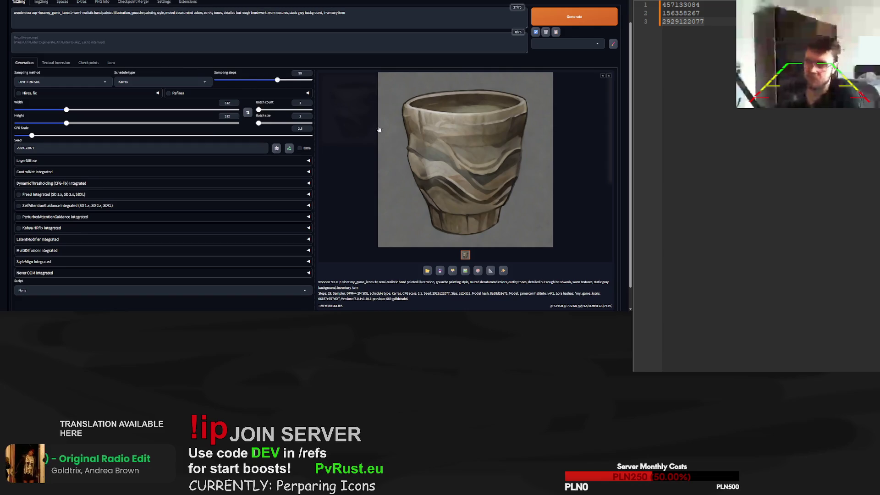
{"action": "scroll", "coordinate": [458, 92], "scroll_direction": "up", "scroll_amount": 2}
{"action": "left_click", "coordinate": [573, 46]}
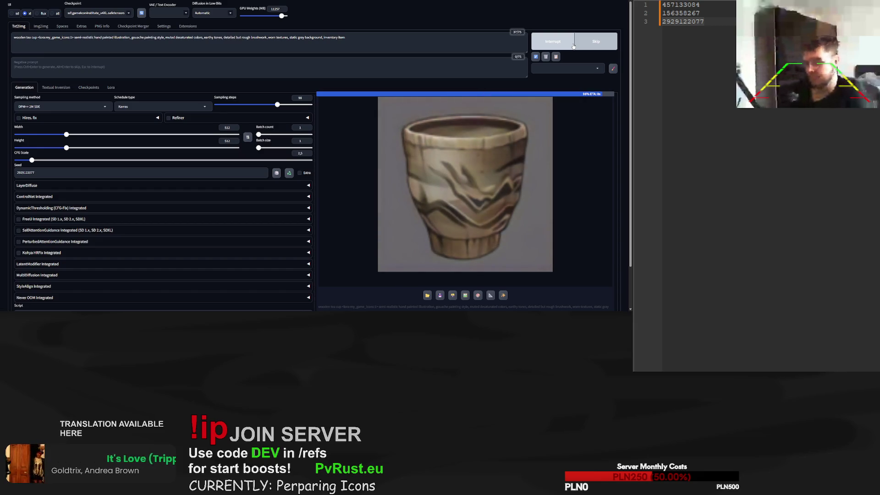
Re-render the barrel cup from seed 156358267, then select saved seed 457133084 in the notes
{"action": "double_click", "coordinate": [678, 13]}
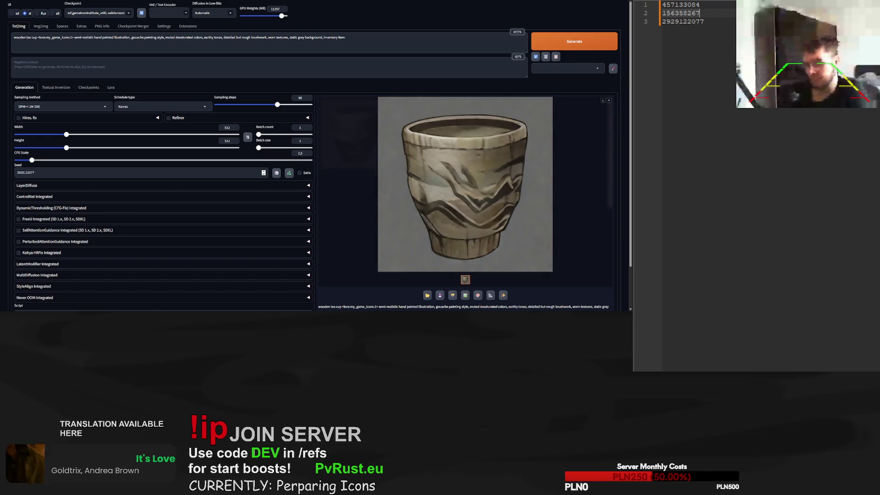
{"action": "key", "text": "ctrl+a"}
{"action": "key", "text": "ctrl+v"}
{"action": "left_click", "coordinate": [559, 41]}
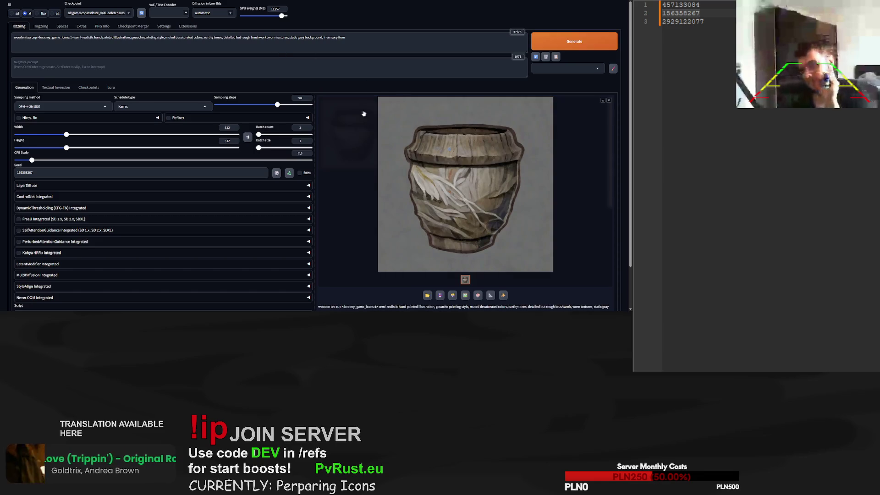
{"action": "double_click", "coordinate": [681, 5]}
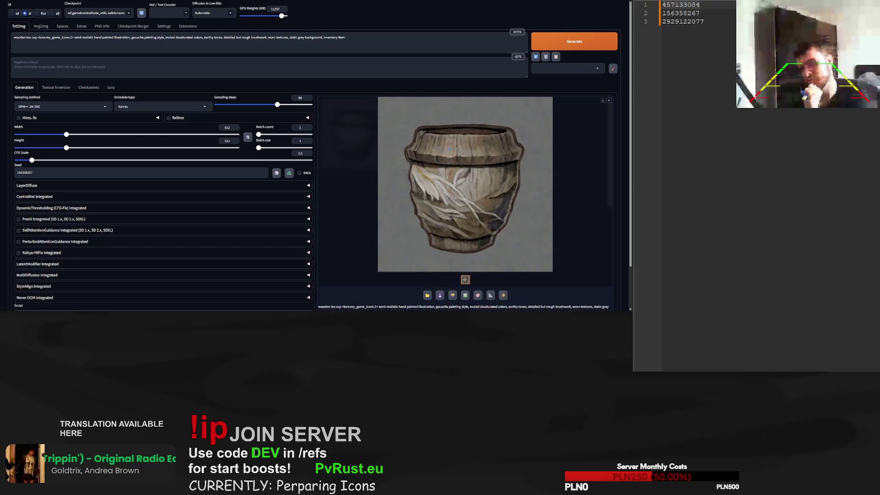
Render the tea cup from seed 457133084, then switch to the img2img tab
{"action": "double_click", "coordinate": [25, 172]}
{"action": "key", "text": "ctrl+v"}
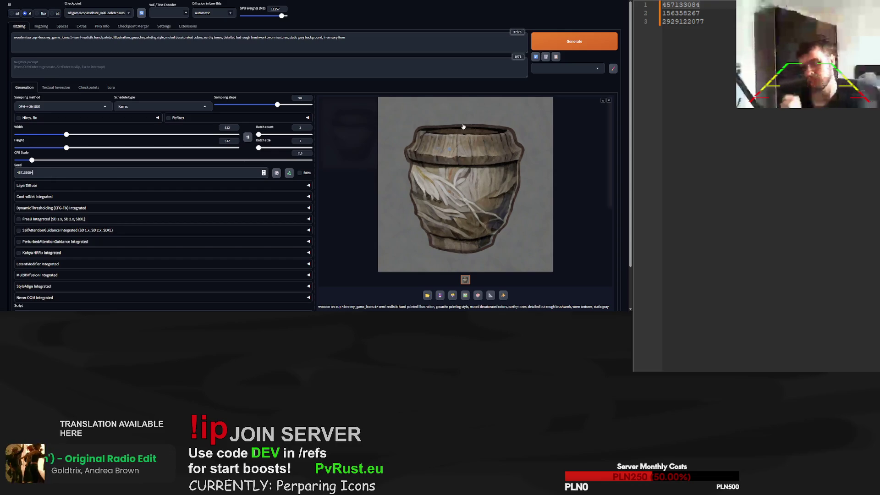
{"action": "left_click", "coordinate": [578, 41]}
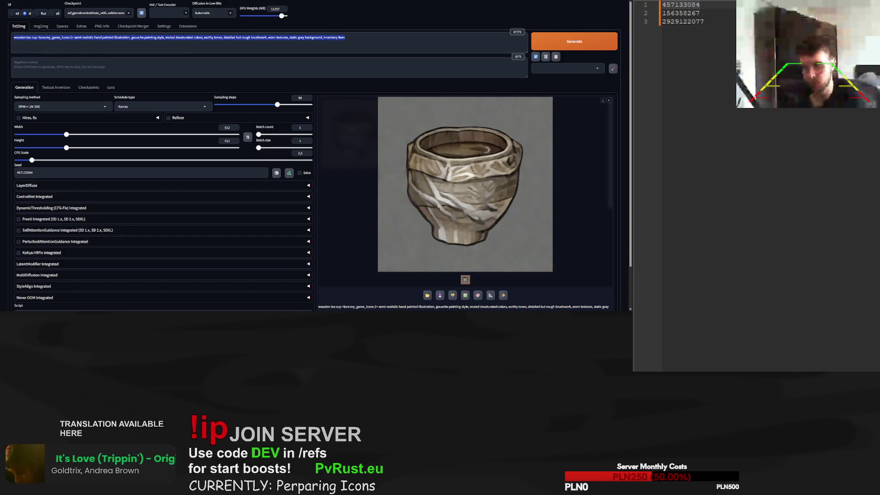
{"action": "left_click", "coordinate": [40, 26]}
Paste the wooden tea cup prompt and the cup image into img2img
{"action": "key", "text": "ctrl+a"}
{"action": "key", "text": "ctrl+v"}
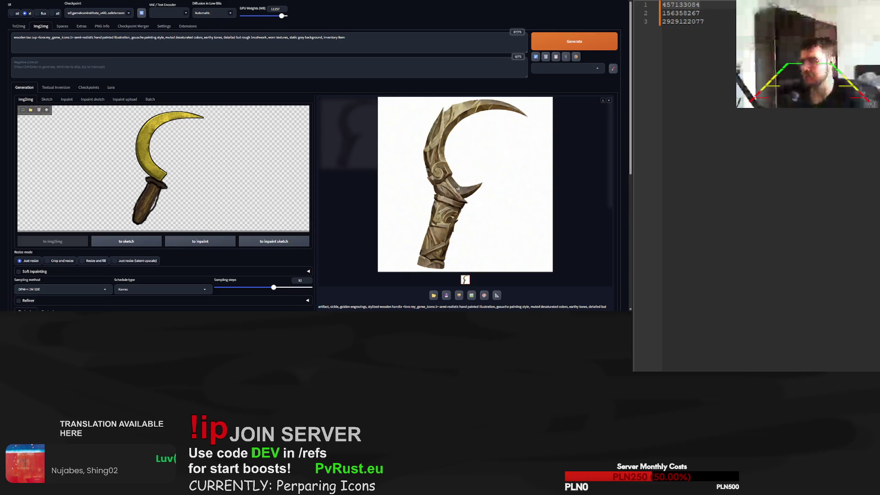
{"action": "key", "text": "ctrl+v"}
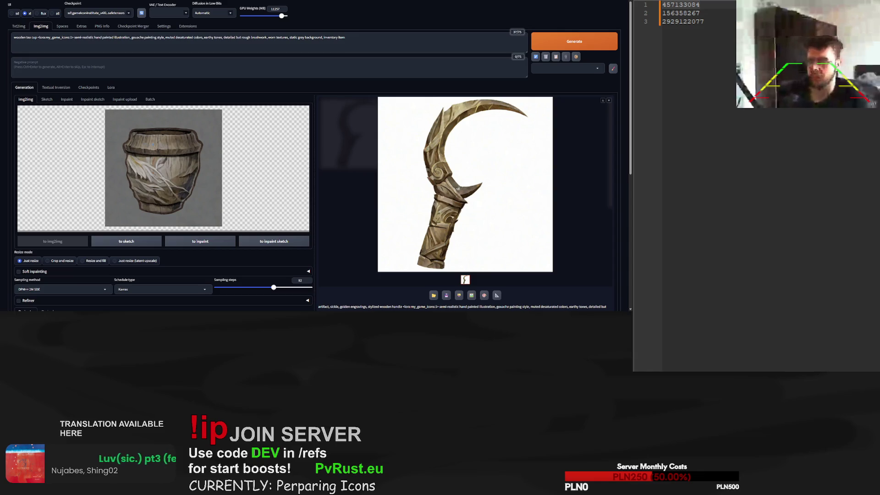
Extend the prompt to 'wooden tea cup with green plus symbol' and lower sampling steps to 22
{"action": "type", "text": "p with"}
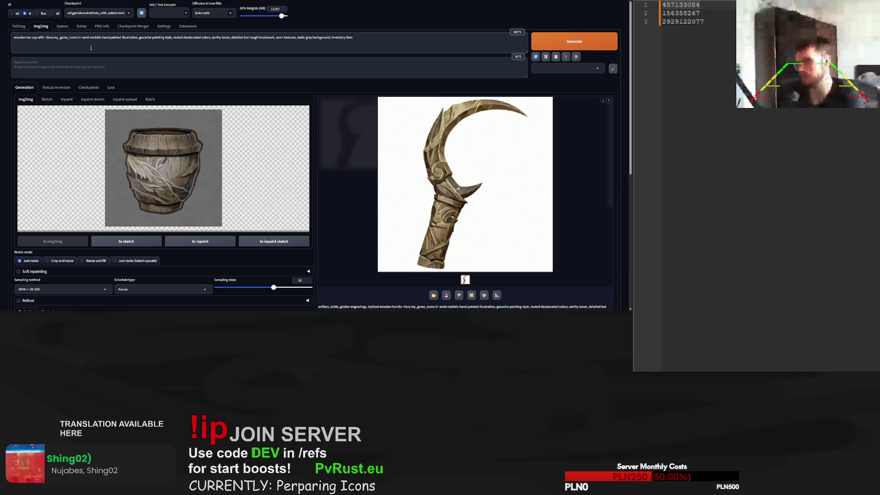
{"action": "type", "text": "plus symbo"}
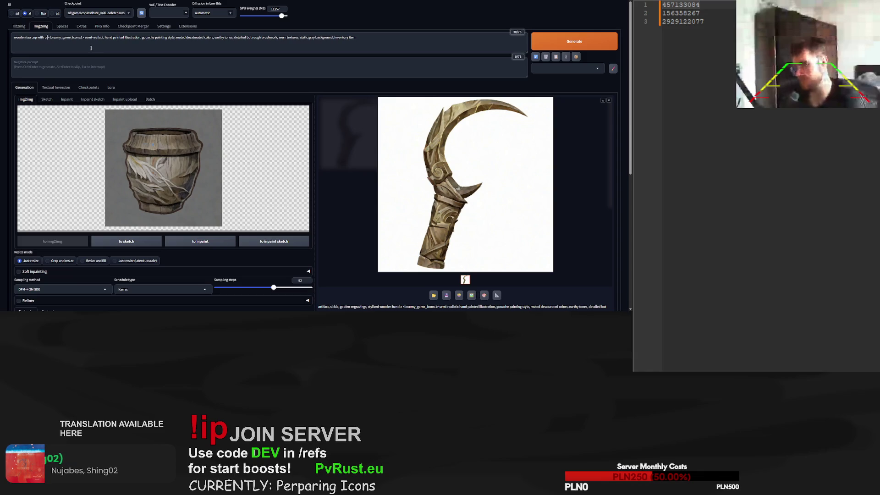
{"action": "type", "text": "l"}
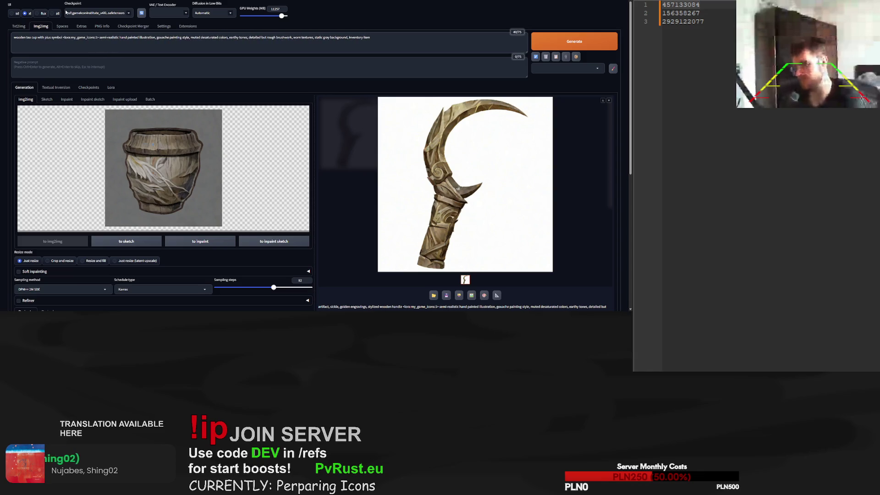
{"action": "left_click", "coordinate": [45, 37]}
{"action": "type", "text": "green"}
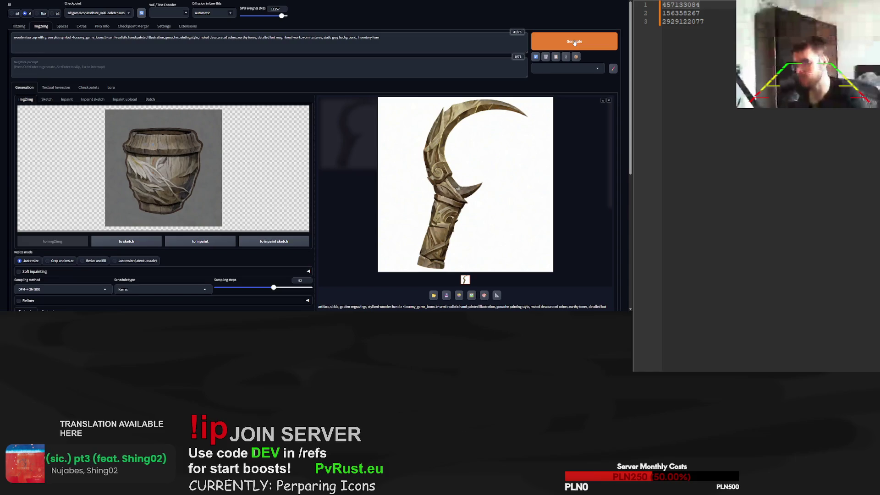
{"action": "left_click_drag", "start_coordinate": [273, 290], "coordinate": [230, 290]}
Generate four tea cup icons bearing the green plus symbol
{"action": "left_click", "coordinate": [557, 44]}
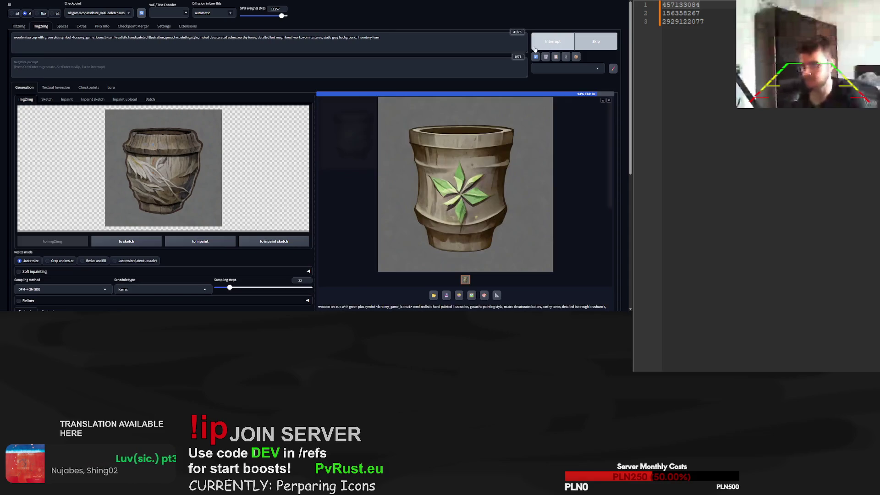
{"action": "left_click", "coordinate": [568, 44]}
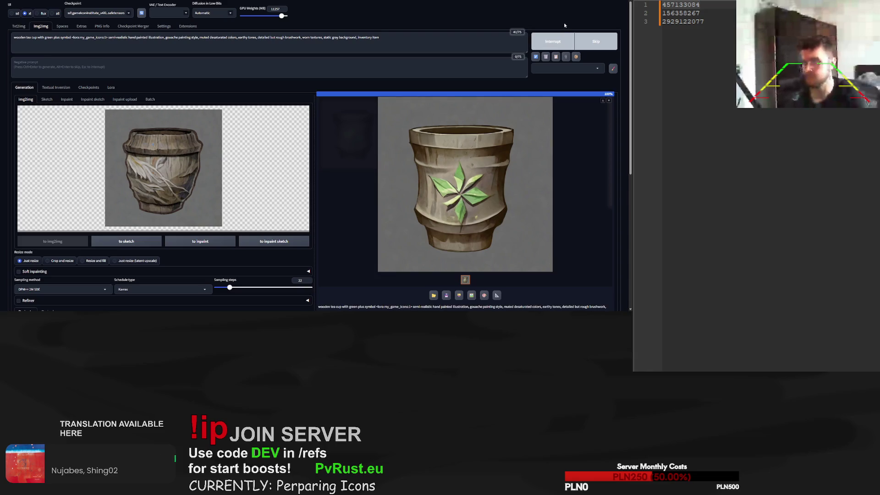
{"action": "scroll", "coordinate": [267, 256], "scroll_direction": "down", "scroll_amount": 2}
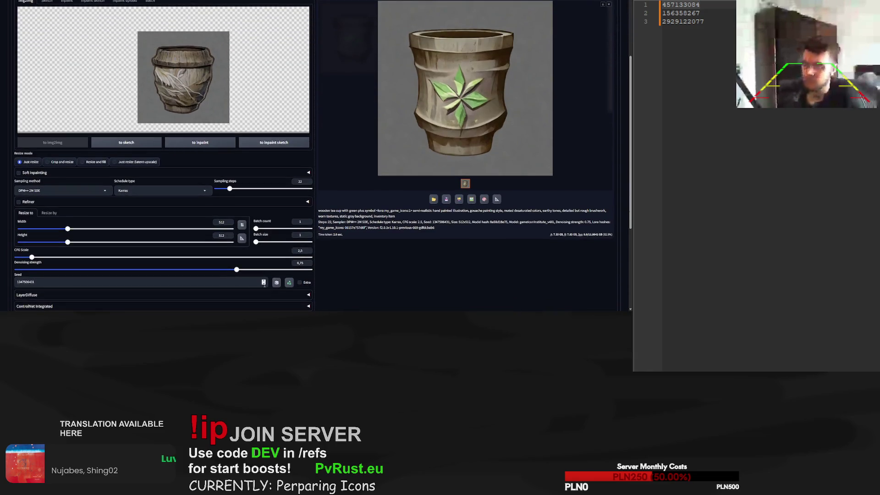
{"action": "scroll", "coordinate": [610, 38], "scroll_direction": "up", "scroll_amount": 2}
{"action": "left_click", "coordinate": [588, 18]}
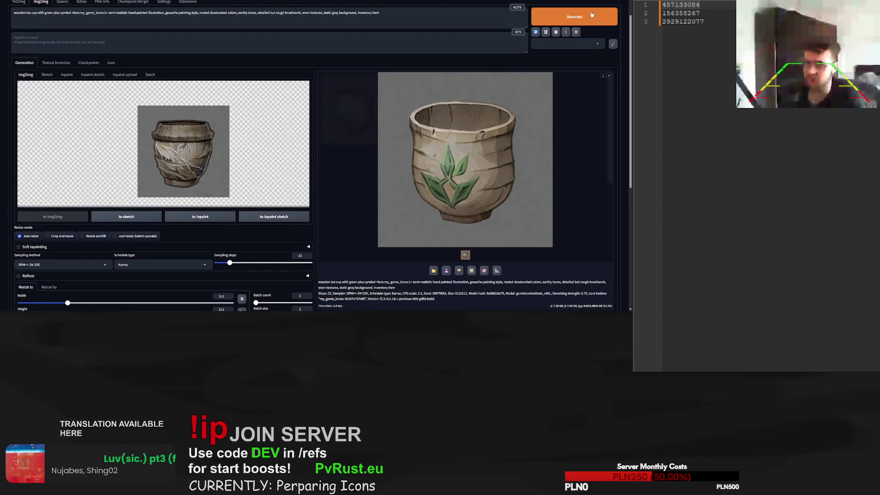
{"action": "left_click", "coordinate": [592, 15]}
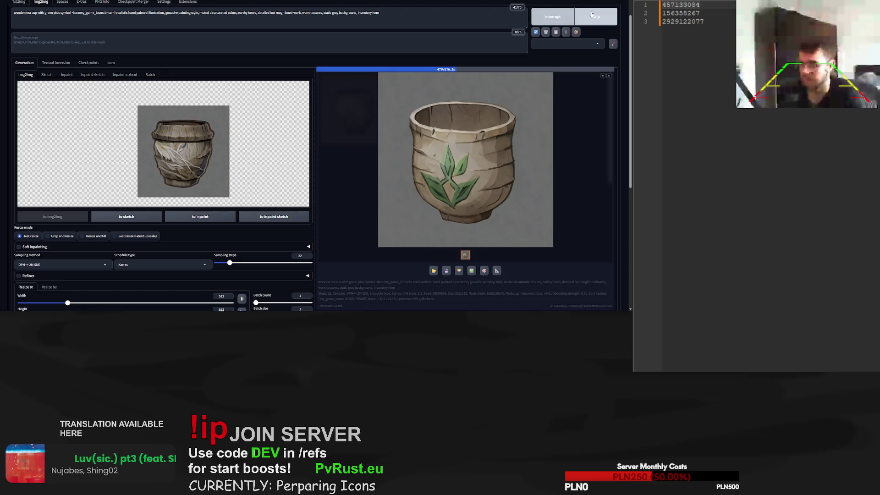
Remove 'green plus symbol' from the prompt
{"action": "scroll", "coordinate": [399, 104], "scroll_direction": "up", "scroll_amount": 1}
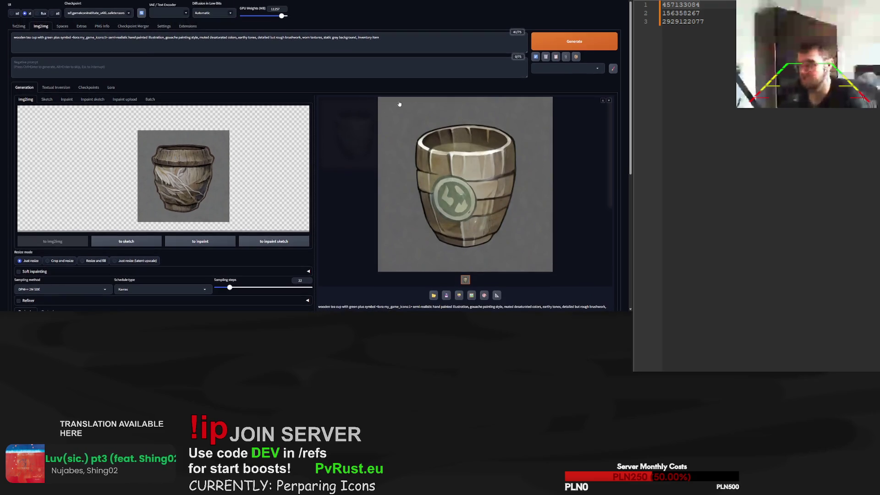
{"action": "left_click_drag", "start_coordinate": [71, 40], "coordinate": [42, 41]}
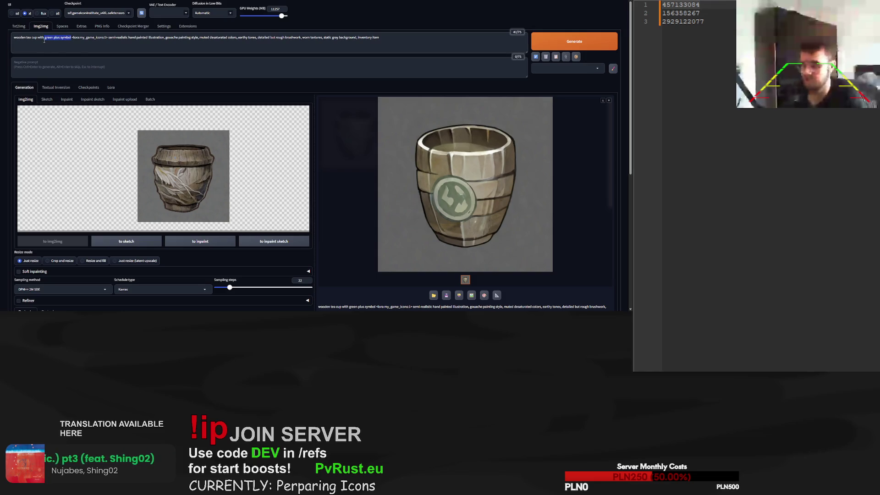
{"action": "key", "text": "BackSpace"}
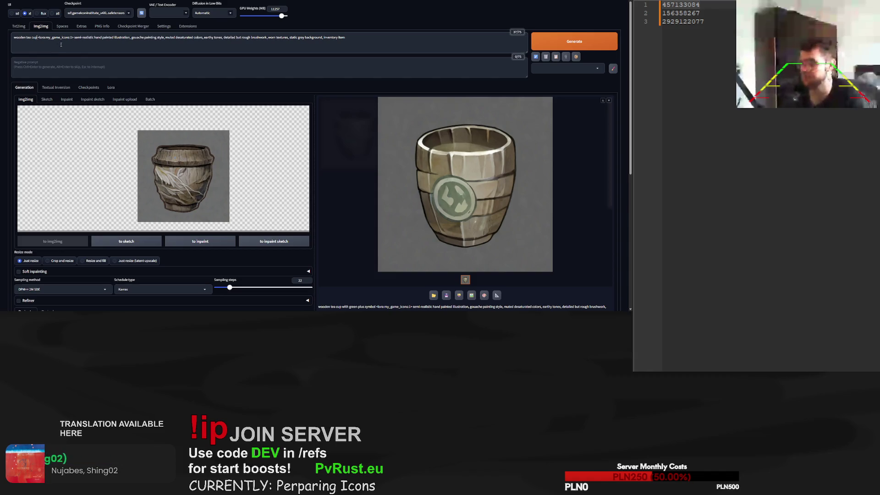
Add ', golden plated' to the tea cup prompt and generate two golden plated cups
{"action": "type", "text": ", golden plate"}
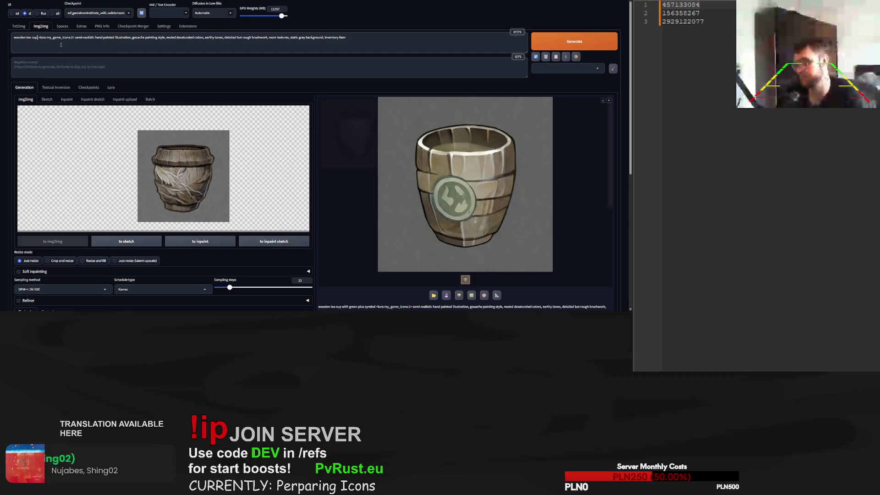
{"action": "type", "text": "d"}
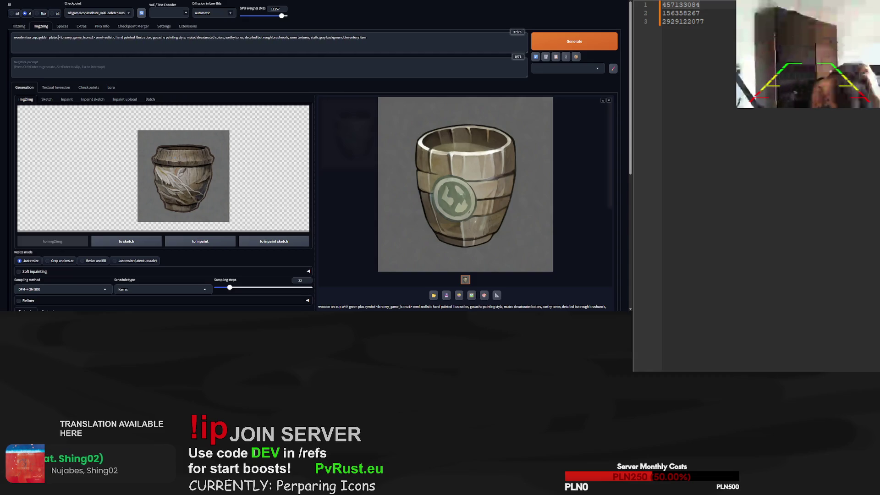
{"action": "left_click", "coordinate": [577, 37]}
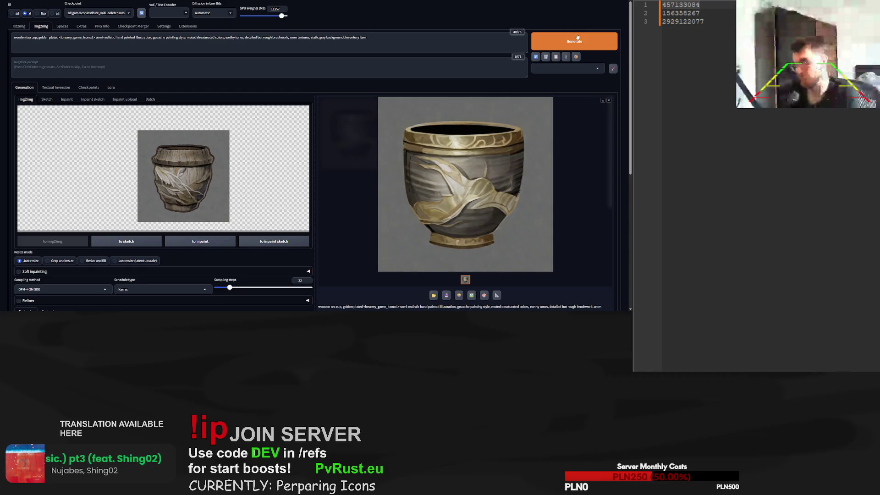
{"action": "left_click", "coordinate": [588, 45]}
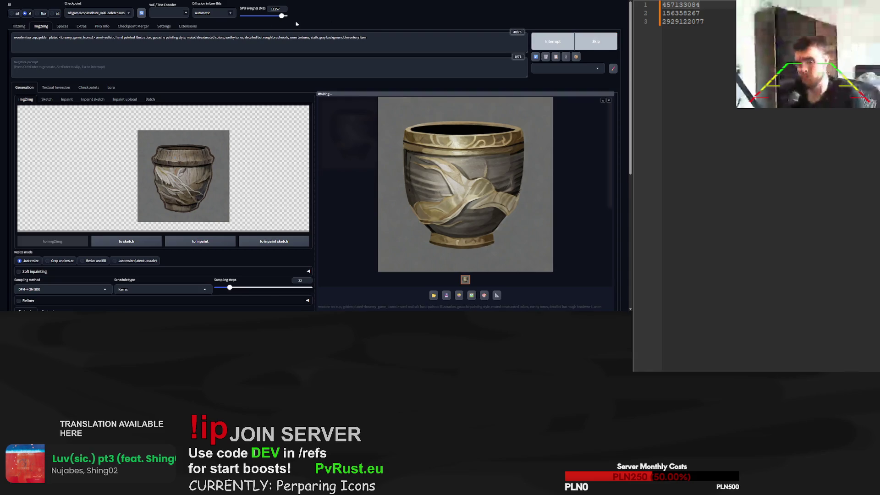
Change 'golden' to 'metal' and generate seven metal plated cup variations
{"action": "double_click", "coordinate": [44, 37]}
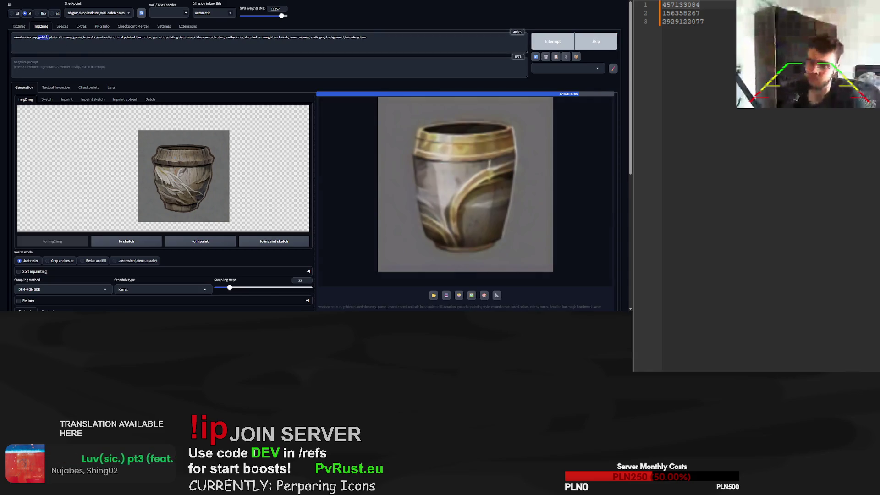
{"action": "type", "text": "metal"}
{"action": "left_click", "coordinate": [590, 39]}
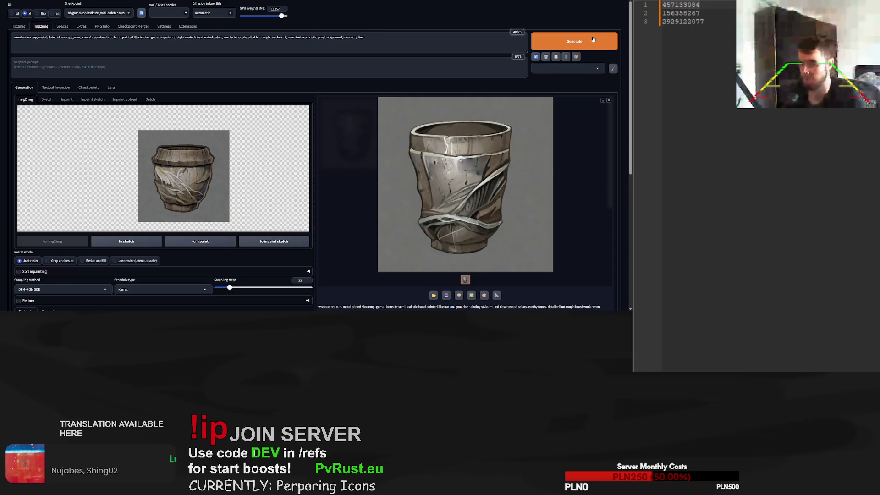
{"action": "left_click", "coordinate": [593, 39]}
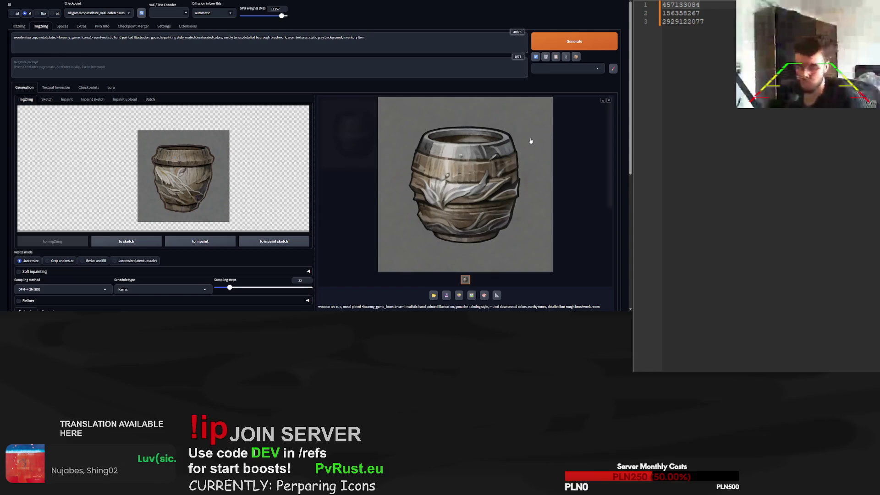
{"action": "left_click", "coordinate": [574, 45]}
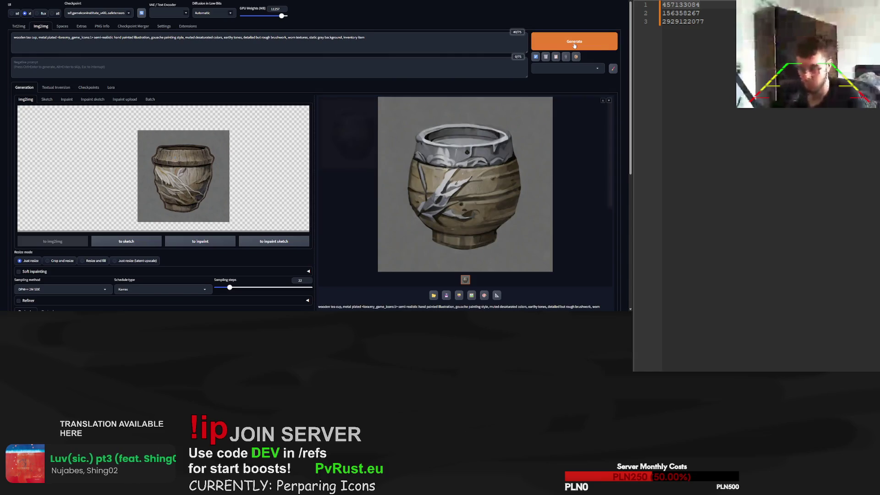
{"action": "left_click", "coordinate": [574, 45]}
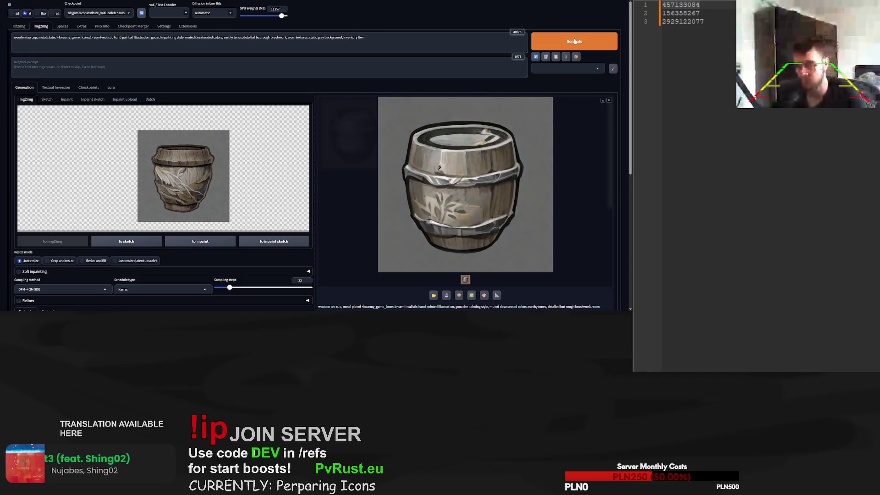
{"action": "left_click", "coordinate": [575, 41]}
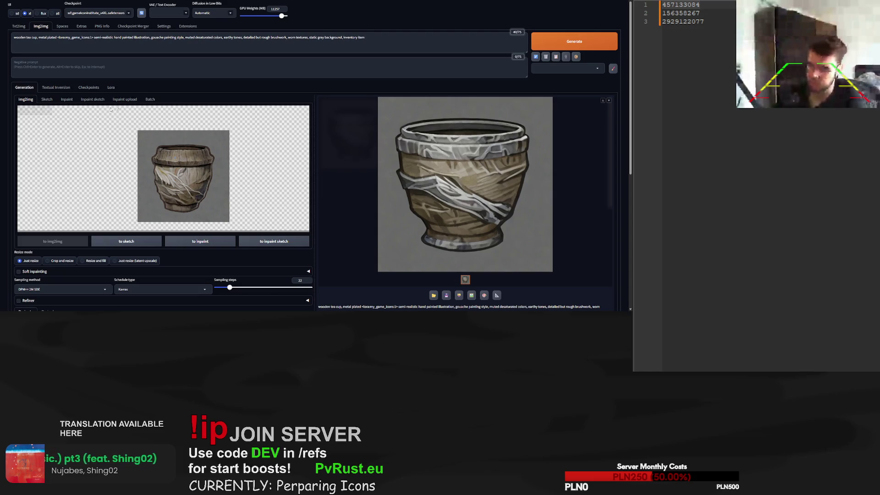
{"action": "left_click", "coordinate": [553, 46]}
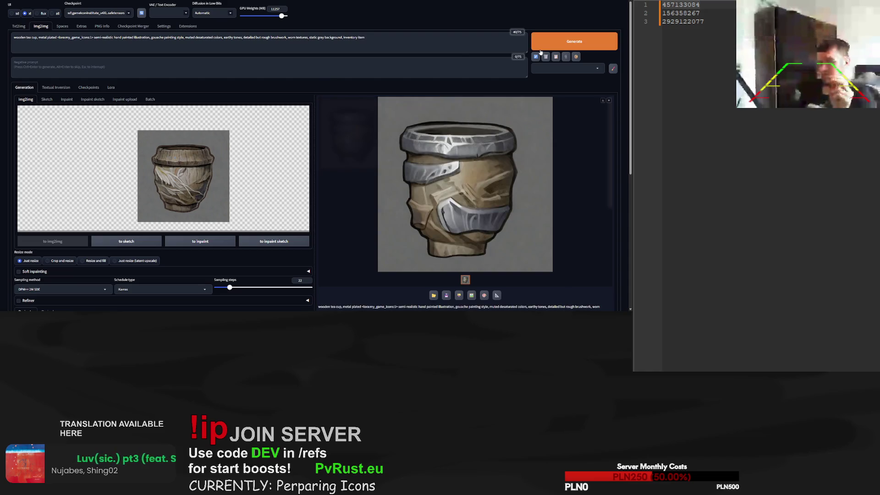
{"action": "left_click", "coordinate": [564, 45]}
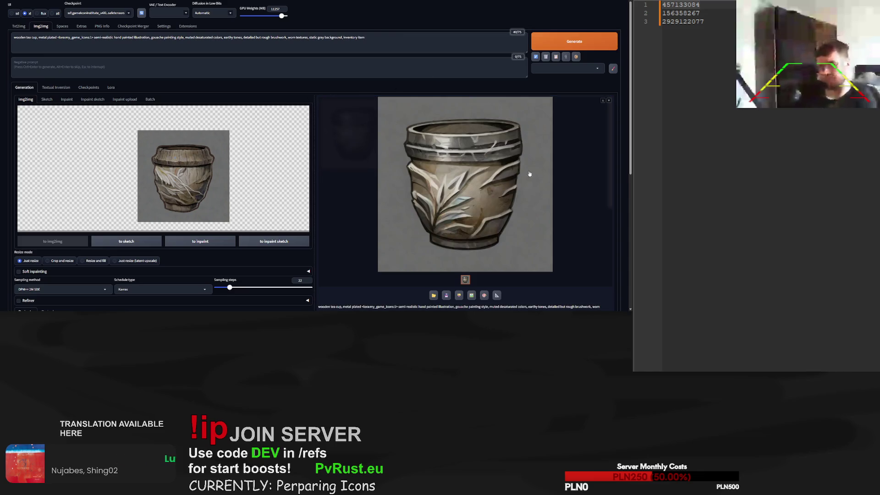
{"action": "scroll", "coordinate": [477, 206], "scroll_direction": "down", "scroll_amount": 1}
{"action": "double_click", "coordinate": [440, 269]}
{"action": "key", "text": "ctrl+c"}
{"action": "key", "text": "ctrl+a"}
{"action": "key", "text": "ctrl+v"}
{"action": "scroll", "coordinate": [584, 43], "scroll_direction": "up", "scroll_amount": 1}
{"action": "left_click", "coordinate": [583, 43]}
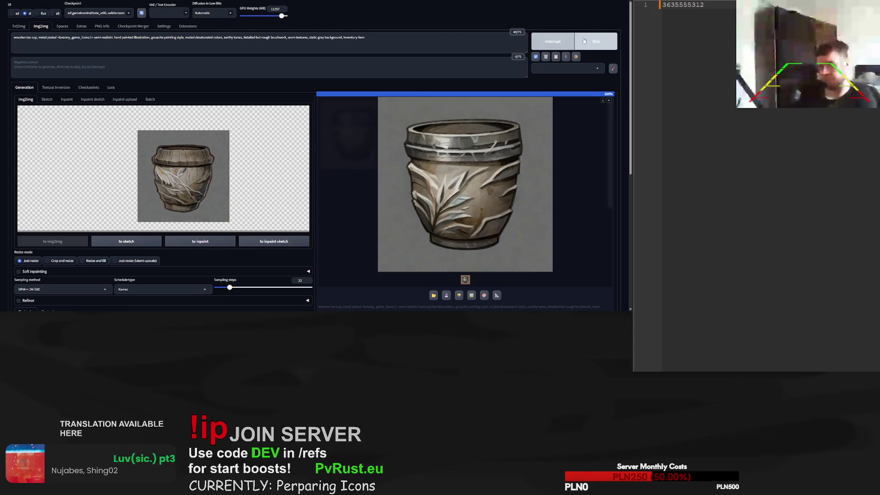
{"action": "scroll", "coordinate": [532, 179], "scroll_direction": "down", "scroll_amount": 3}
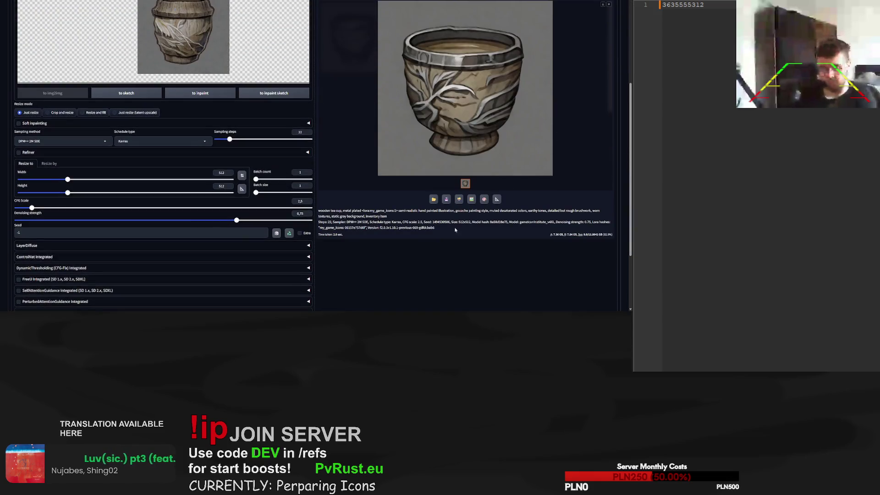
{"action": "double_click", "coordinate": [441, 222]}
{"action": "key", "text": "ctrl+c"}
{"action": "key", "text": "alt+Tab"}
{"action": "key", "text": "Return"}
{"action": "key", "text": "ctrl+v"}
{"action": "scroll", "coordinate": [585, 138], "scroll_direction": "up", "scroll_amount": 3}
{"action": "left_click", "coordinate": [584, 17]}
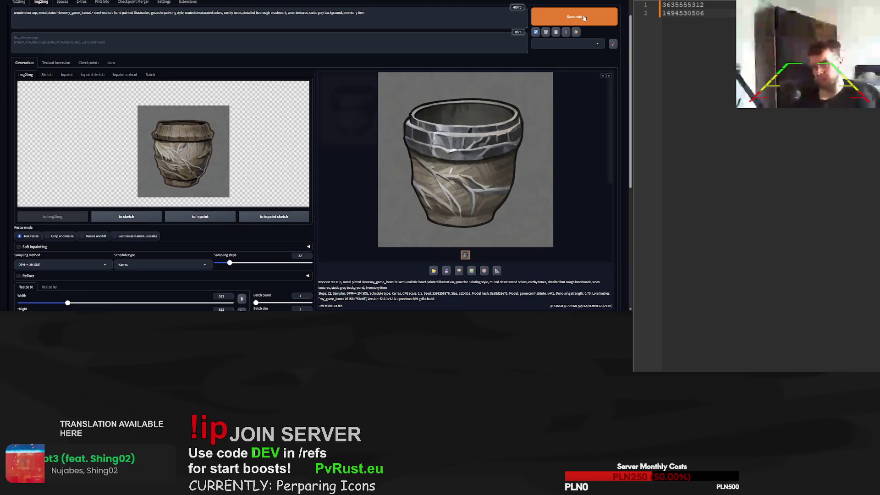
Generate eight more random-seed variations of the metal-plated tea cup
{"action": "left_click", "coordinate": [584, 17]}
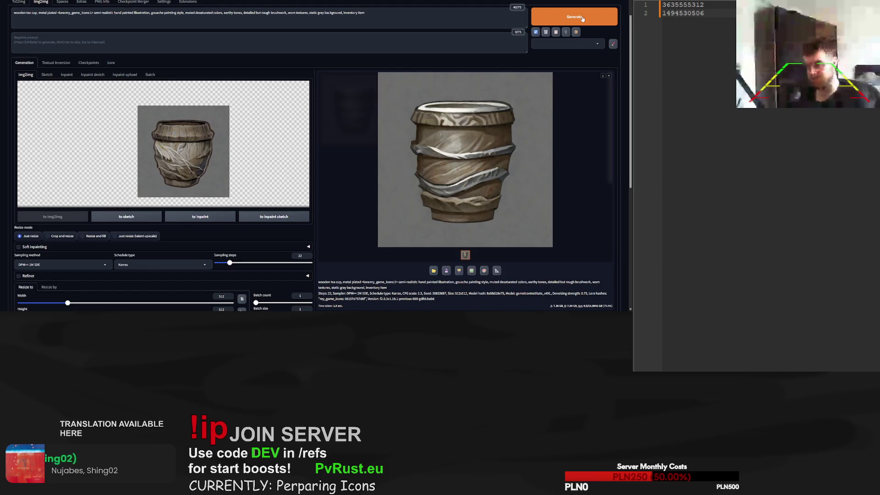
{"action": "left_click", "coordinate": [582, 18]}
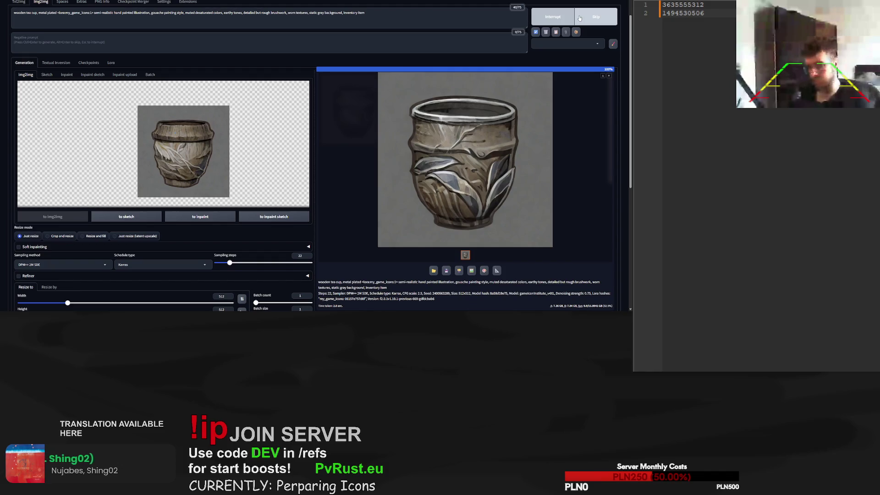
{"action": "left_click", "coordinate": [580, 18]}
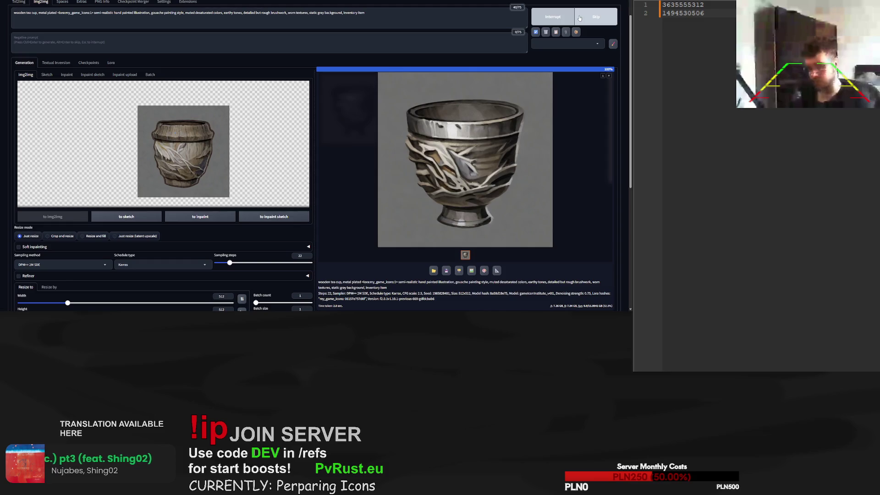
{"action": "left_click", "coordinate": [579, 18]}
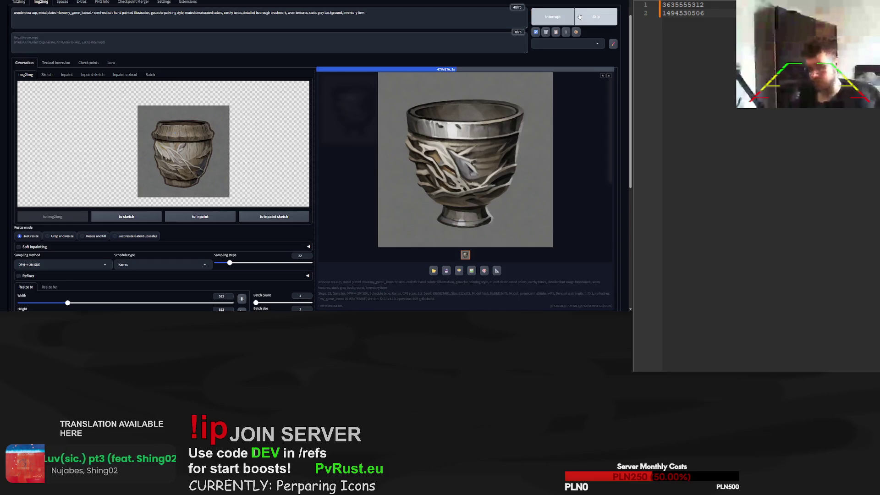
{"action": "left_click", "coordinate": [583, 12]}
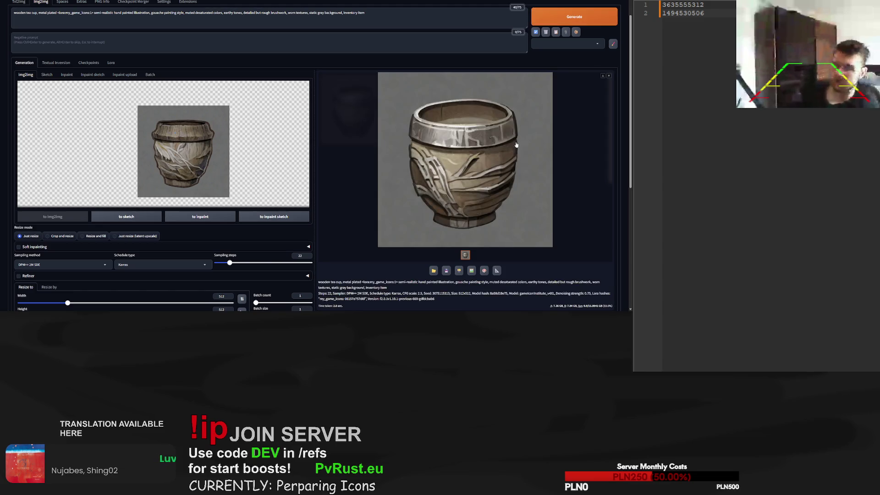
{"action": "left_click", "coordinate": [563, 17]}
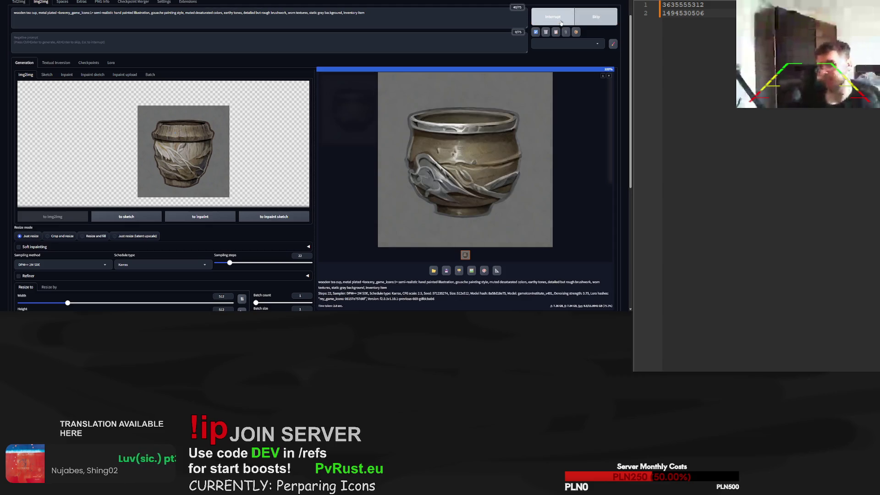
{"action": "left_click", "coordinate": [570, 17]}
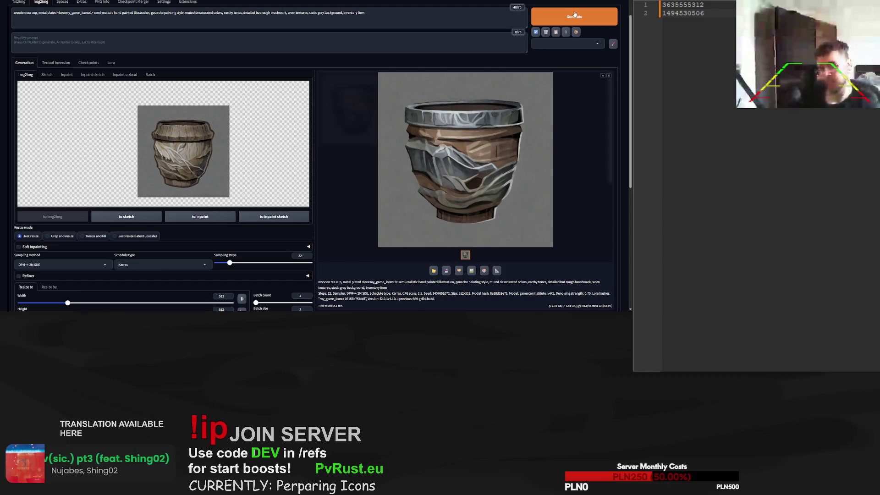
{"action": "left_click", "coordinate": [574, 16]}
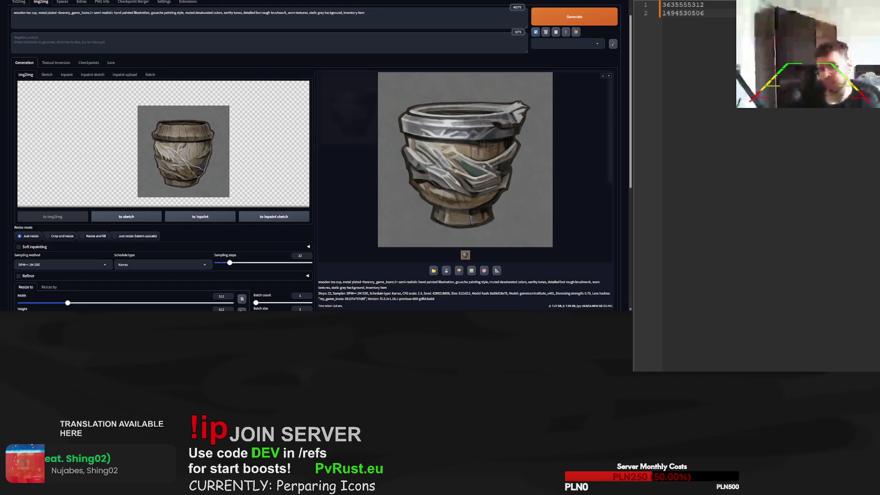
{"action": "left_click", "coordinate": [683, 10]}
{"action": "left_click", "coordinate": [704, 5]}
{"action": "scroll", "coordinate": [316, 156], "scroll_direction": "down", "scroll_amount": 2}
{"action": "left_click", "coordinate": [27, 257]}
{"action": "key", "text": "ctrl+a"}
{"action": "key", "text": "ctrl+v"}
{"action": "left_click_drag", "start_coordinate": [229, 164], "coordinate": [281, 165]}
{"action": "scroll", "coordinate": [328, 167], "scroll_direction": "up", "scroll_amount": 2}
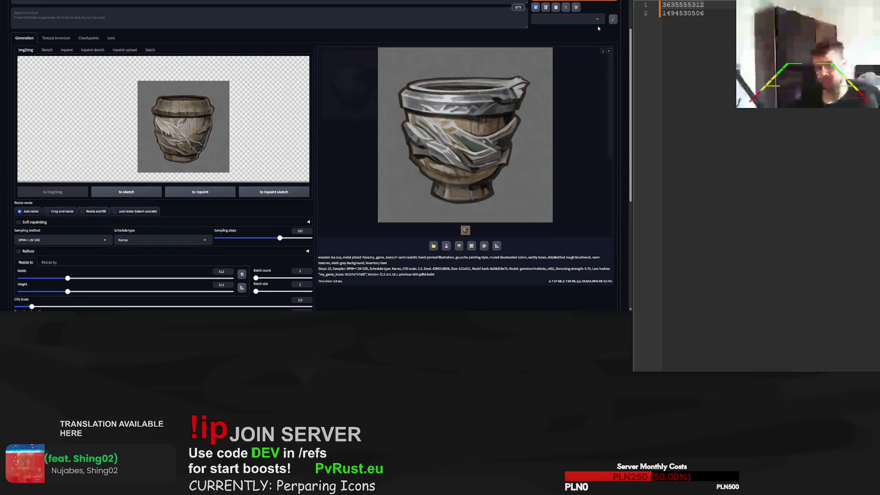
{"action": "scroll", "coordinate": [598, 28], "scroll_direction": "up", "scroll_amount": 1}
{"action": "left_click", "coordinate": [599, 46]}
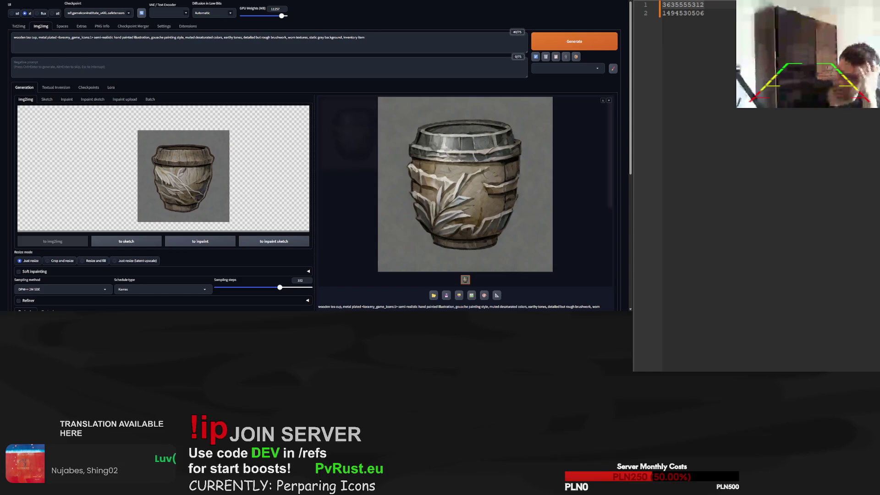
{"action": "left_click", "coordinate": [685, 14]}
{"action": "scroll", "coordinate": [321, 184], "scroll_direction": "down", "scroll_amount": 5}
{"action": "left_click", "coordinate": [137, 232]}
{"action": "key", "text": "ctrl+v"}
{"action": "scroll", "coordinate": [499, 195], "scroll_direction": "up", "scroll_amount": 1}
{"action": "scroll", "coordinate": [500, 195], "scroll_direction": "up", "scroll_amount": 3}
{"action": "left_click", "coordinate": [577, 41]}
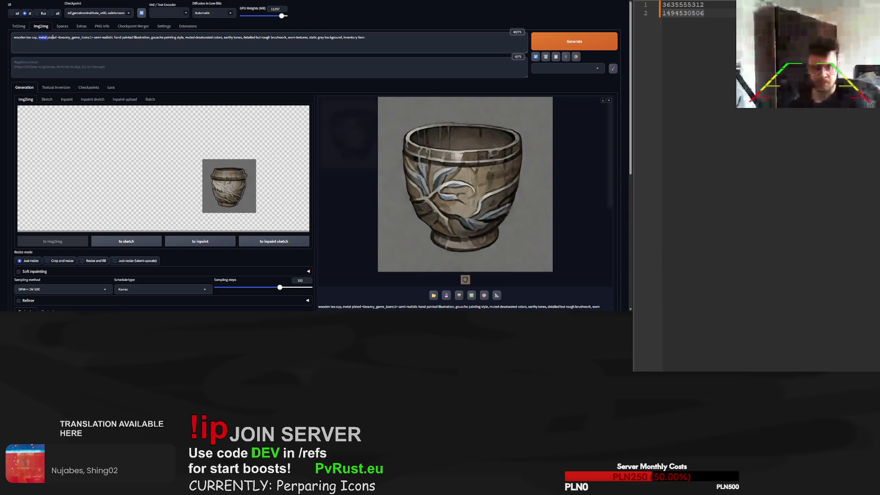
{"action": "type", "text": "golden"}
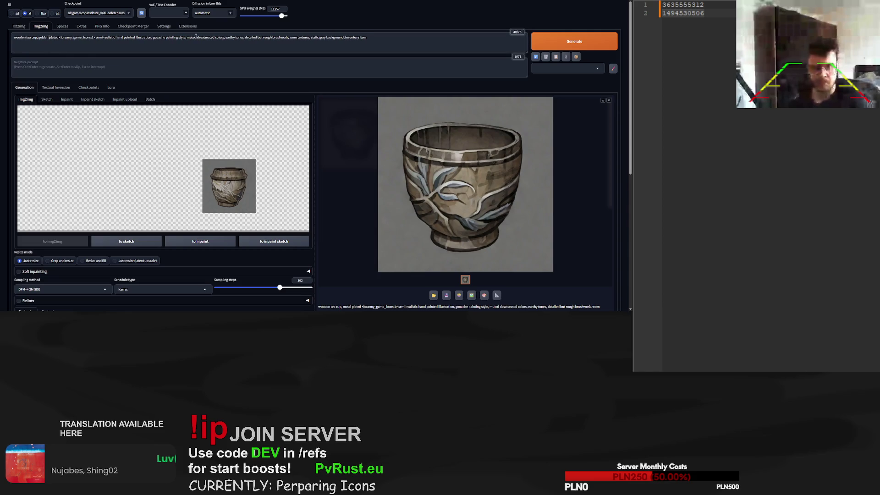
Generate the golden plated wooden tea cup from the source image
{"action": "scroll", "coordinate": [257, 205], "scroll_direction": "down", "scroll_amount": 5}
{"action": "scroll", "coordinate": [243, 236], "scroll_direction": "down", "scroll_amount": 2}
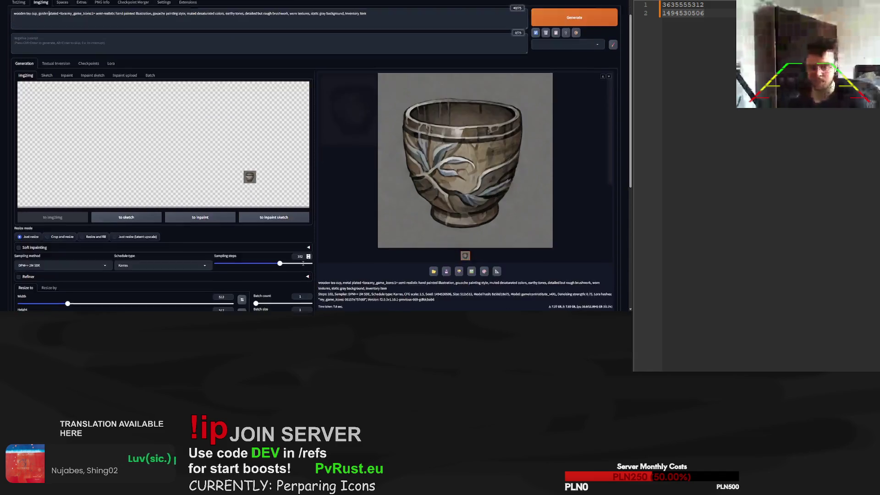
{"action": "scroll", "coordinate": [416, 141], "scroll_direction": "up", "scroll_amount": 3}
{"action": "left_click", "coordinate": [577, 41]}
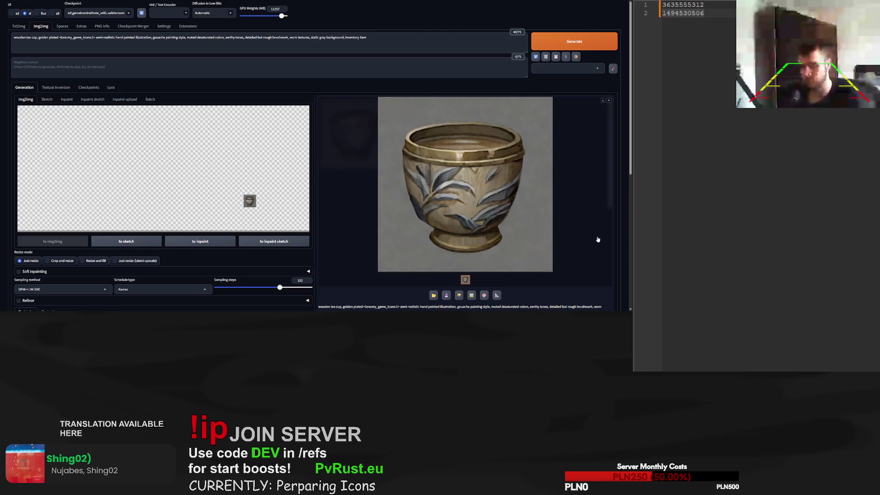
{"action": "left_click", "coordinate": [18, 26]}
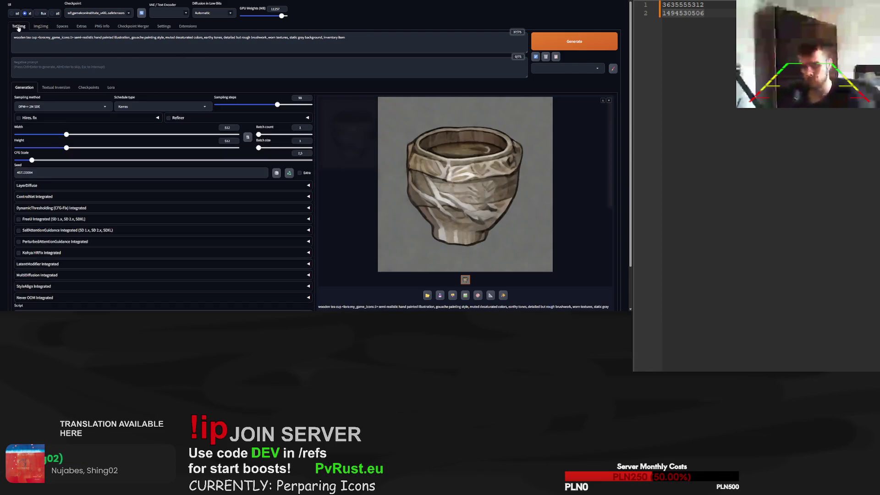
{"action": "left_click", "coordinate": [40, 27]}
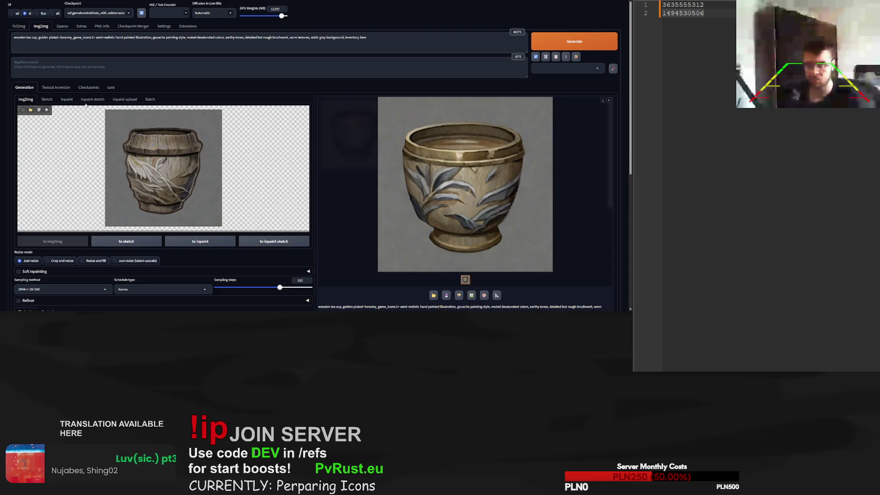
{"action": "left_click", "coordinate": [19, 26]}
{"action": "key", "text": "ctrl+z"}
{"action": "key", "text": "ctrl+z"}
{"action": "key", "text": "ctrl+z"}
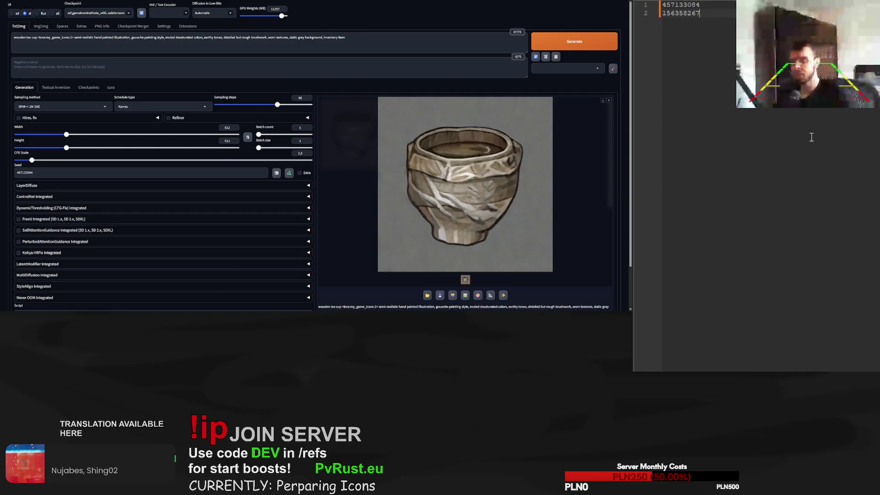
{"action": "key", "text": "Return"}
{"action": "key", "text": "ctrl+v"}
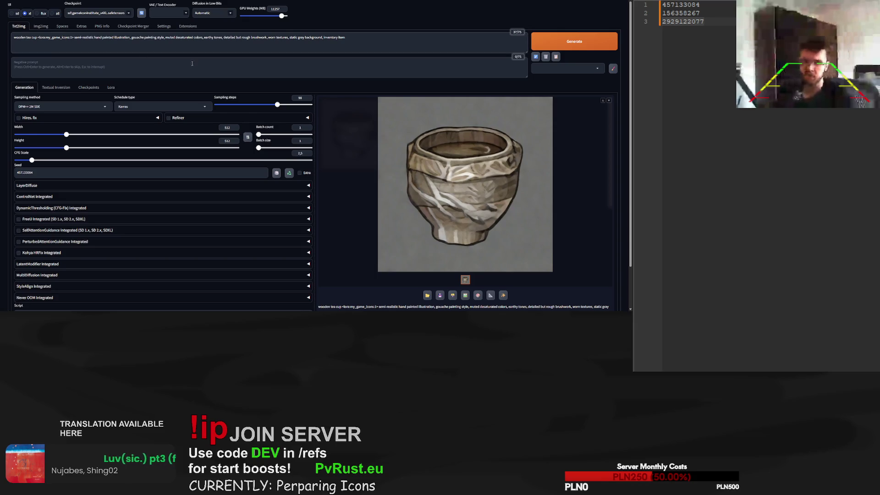
{"action": "scroll", "coordinate": [362, 78], "scroll_direction": "down", "scroll_amount": 1}
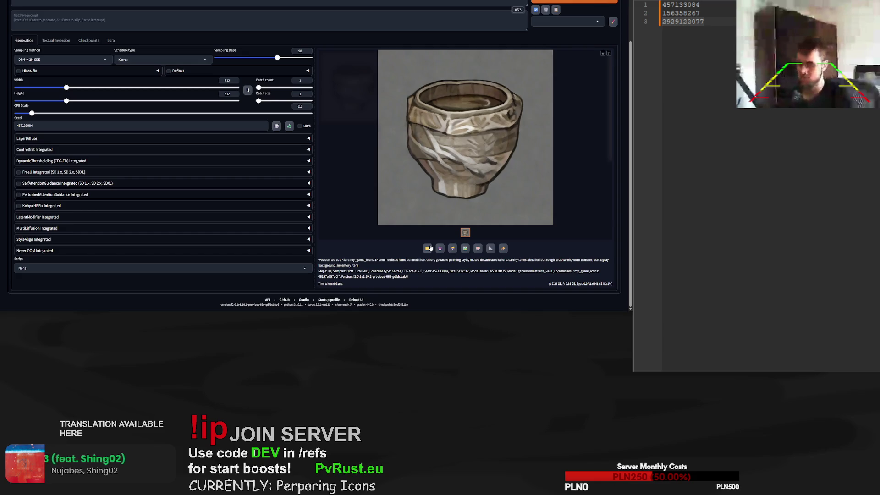
{"action": "scroll", "coordinate": [495, 135], "scroll_direction": "up", "scroll_amount": 1}
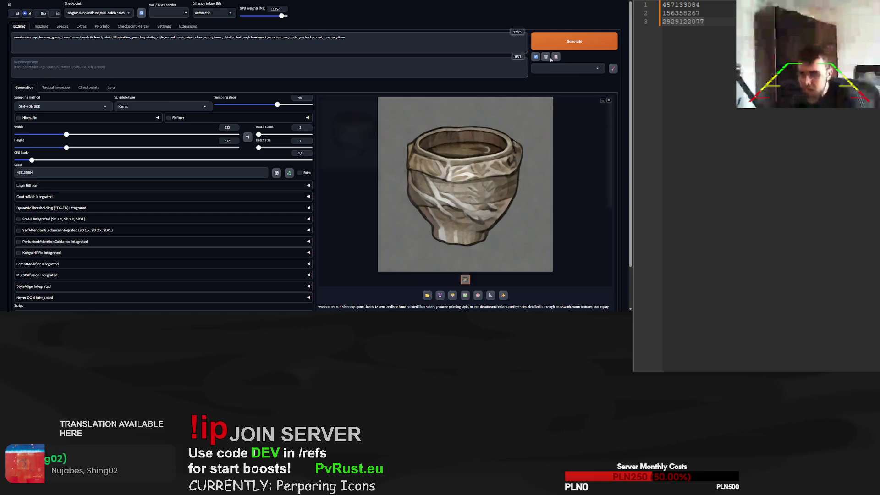
{"action": "scroll", "coordinate": [532, 136], "scroll_direction": "down", "scroll_amount": 1}
{"action": "scroll", "coordinate": [139, 58], "scroll_direction": "up", "scroll_amount": 1}
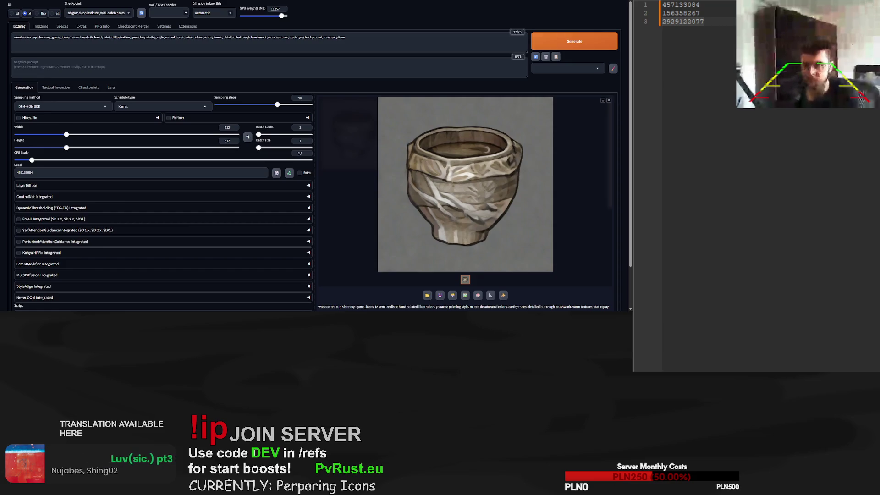
{"action": "left_click", "coordinate": [766, 186]}
{"action": "key", "text": "shift+Home"}
{"action": "double_click", "coordinate": [24, 172]}
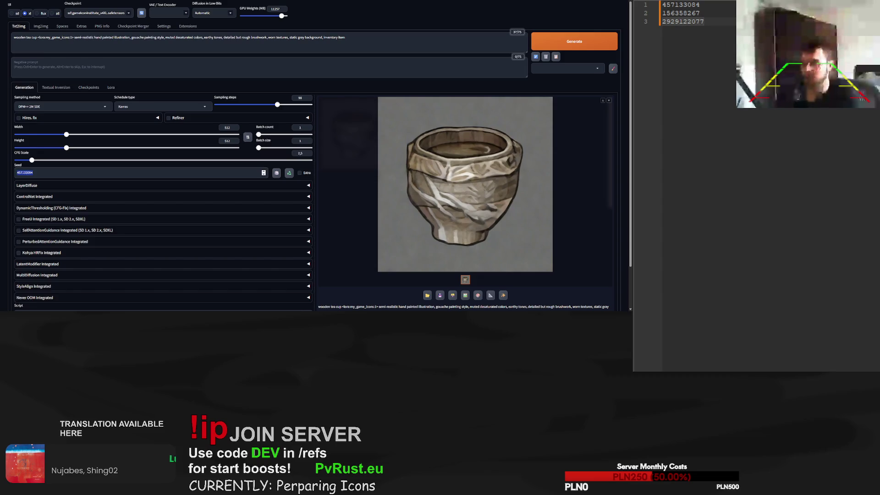
{"action": "key", "text": "ctrl+v"}
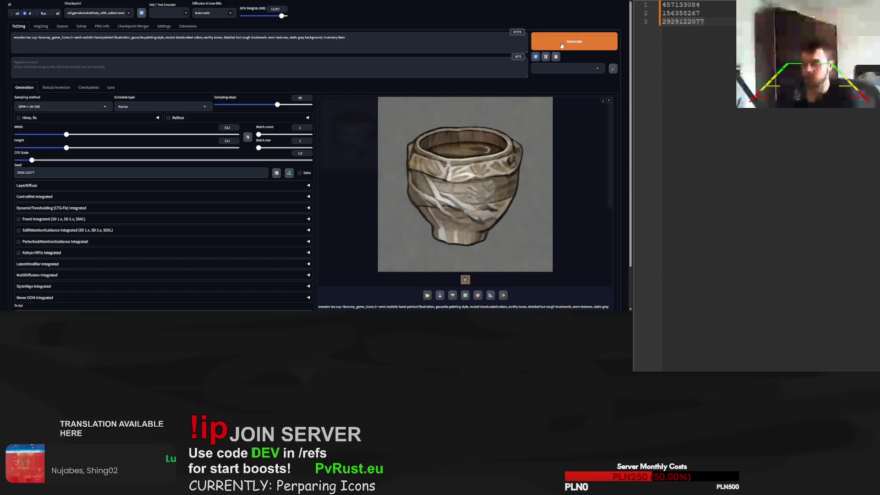
{"action": "left_click", "coordinate": [561, 46]}
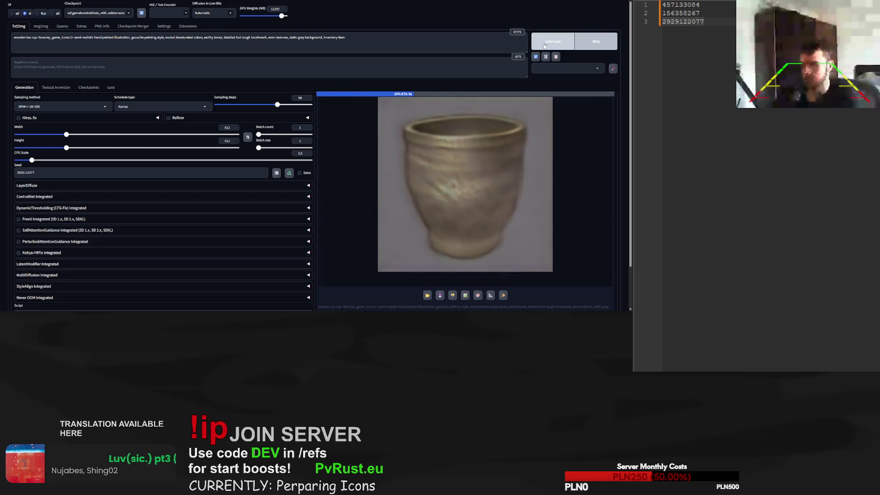
Set the seed to 156358267 and generate the tea cup again
{"action": "left_click", "coordinate": [694, 12]}
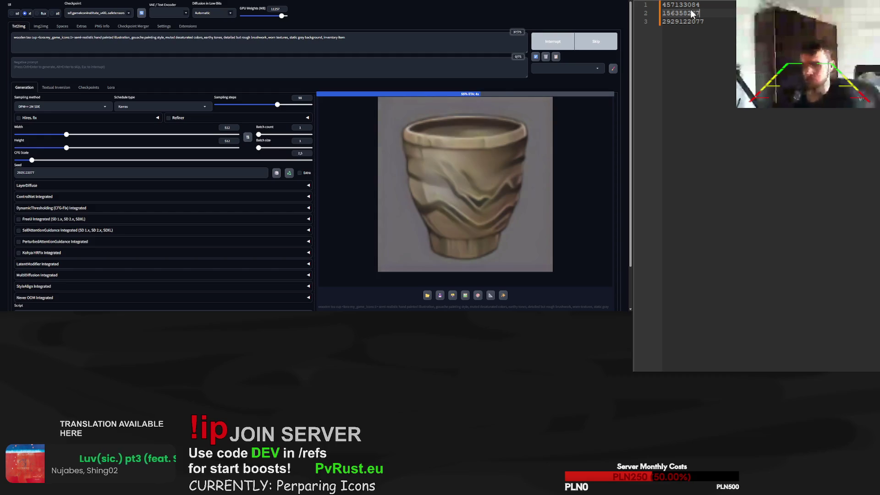
{"action": "triple_click", "coordinate": [92, 172]}
{"action": "key", "text": "ctrl+v"}
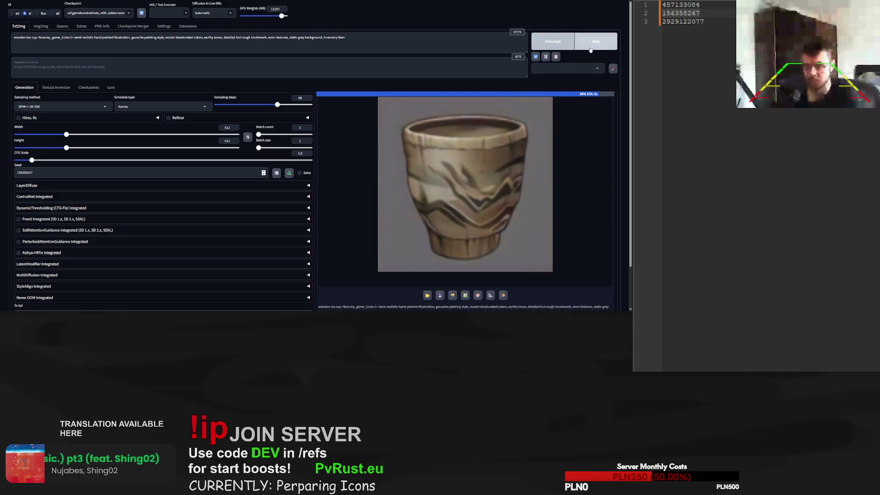
{"action": "left_click", "coordinate": [580, 44]}
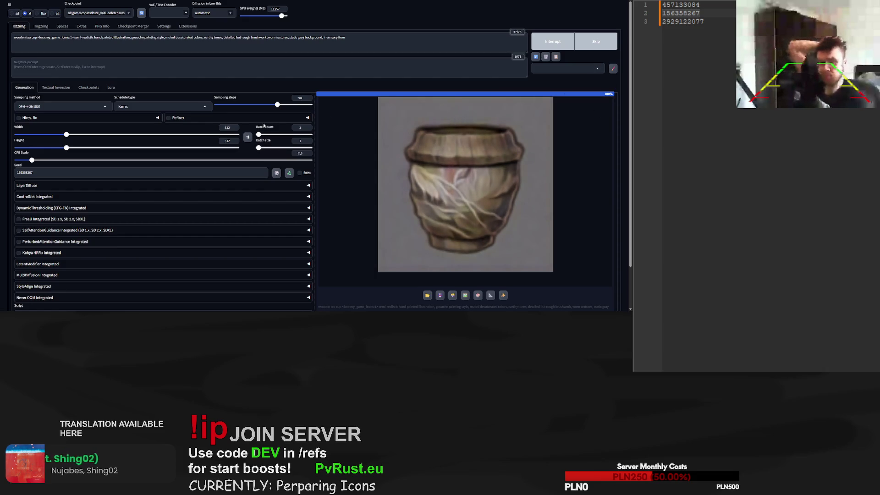
In img2img, change 'golden' to 'metal' in the prompt and generate a metal-plated cup
{"action": "left_click", "coordinate": [39, 30]}
{"action": "double_click", "coordinate": [44, 38]}
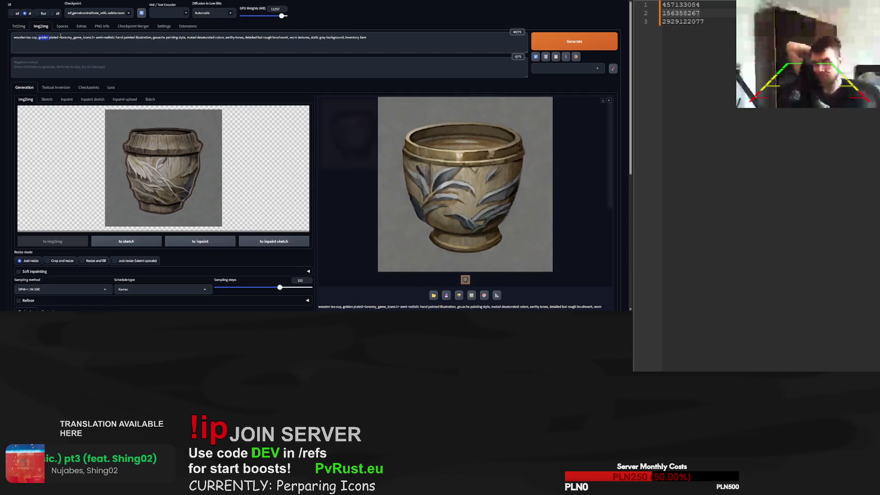
{"action": "type", "text": "metal"}
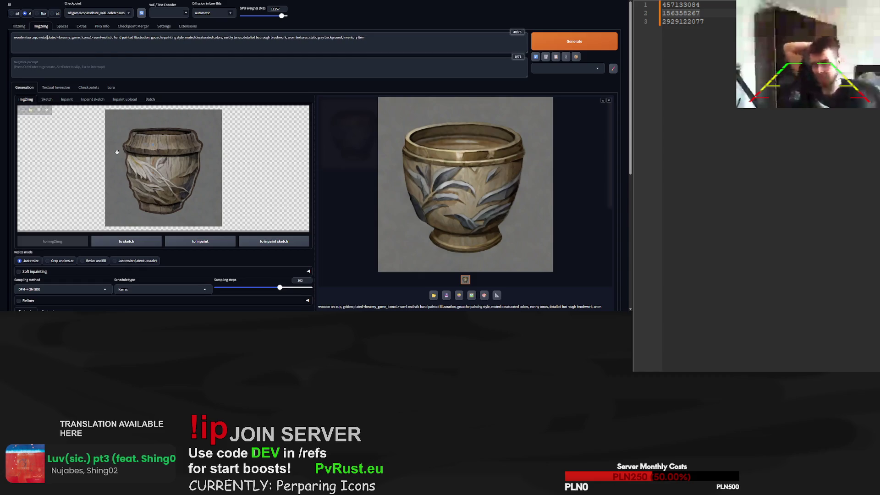
{"action": "scroll", "coordinate": [142, 280], "scroll_direction": "down", "scroll_amount": 1}
{"action": "scroll", "coordinate": [141, 279], "scroll_direction": "down", "scroll_amount": 2}
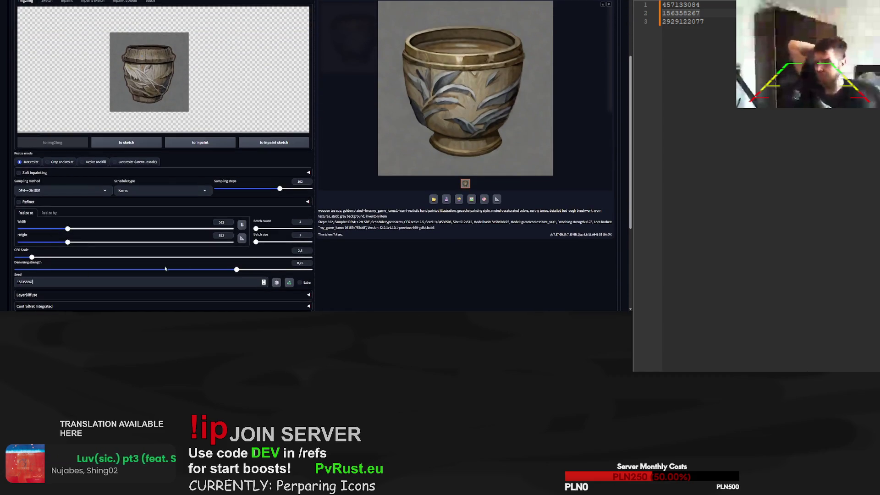
{"action": "scroll", "coordinate": [414, 255], "scroll_direction": "up", "scroll_amount": 2}
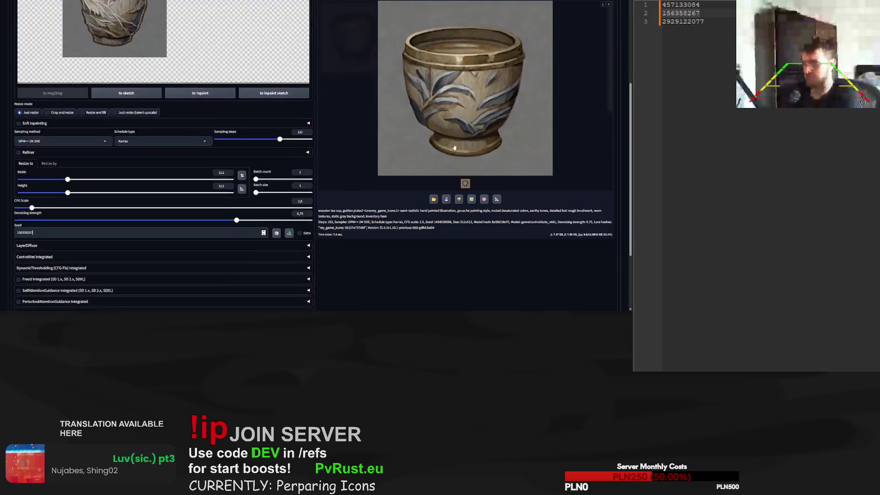
{"action": "scroll", "coordinate": [459, 183], "scroll_direction": "up", "scroll_amount": 3}
{"action": "left_click", "coordinate": [593, 48]}
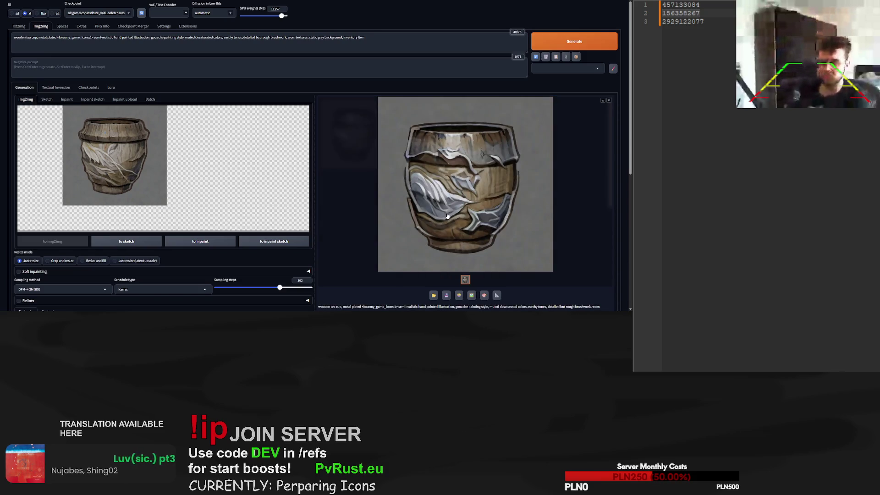
Replace 'plated' with 'ring around top and bottom' and generate the ringed cup
{"action": "double_click", "coordinate": [51, 37]}
{"action": "key", "text": "BackSpace"}
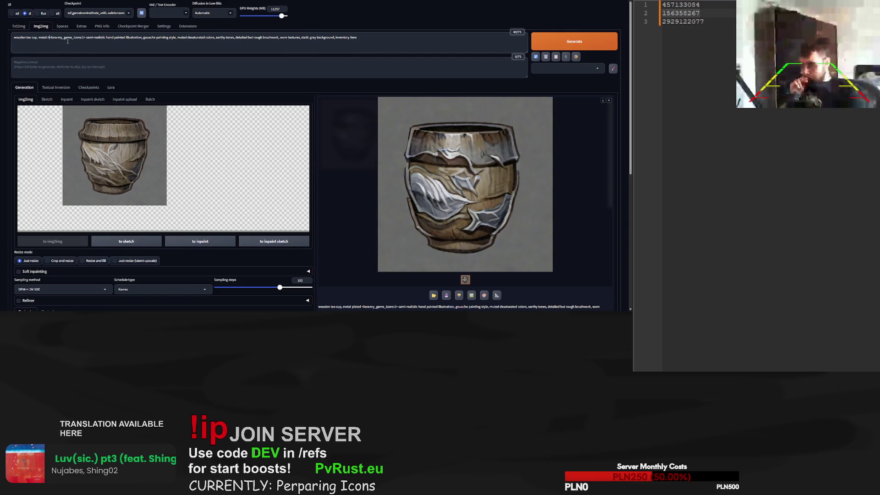
{"action": "type", "text": "ring around top"}
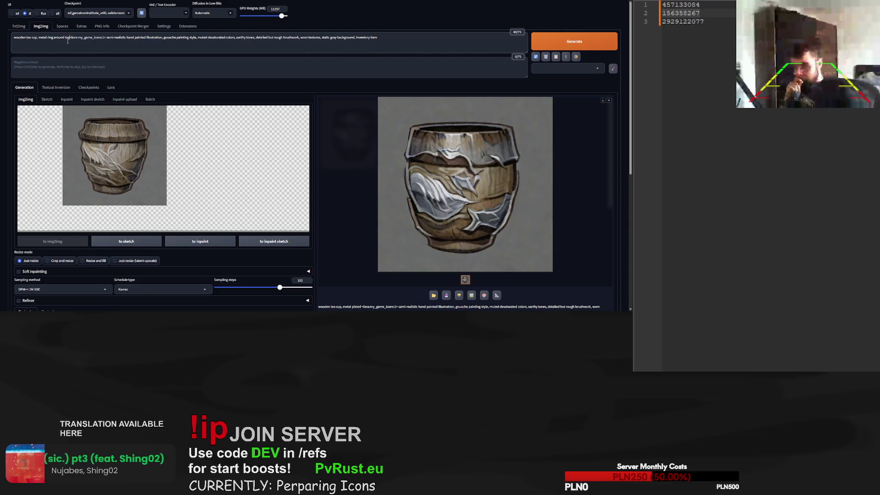
{"action": "type", "text": " and bottom"}
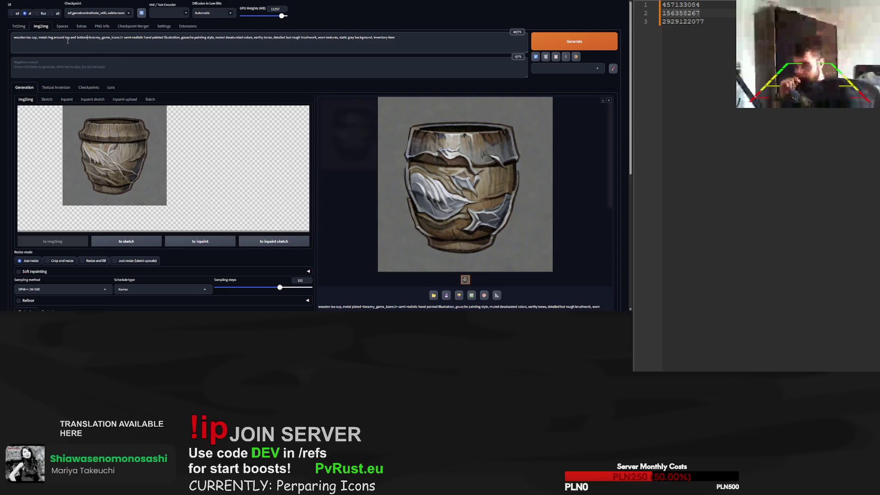
{"action": "left_click", "coordinate": [591, 38]}
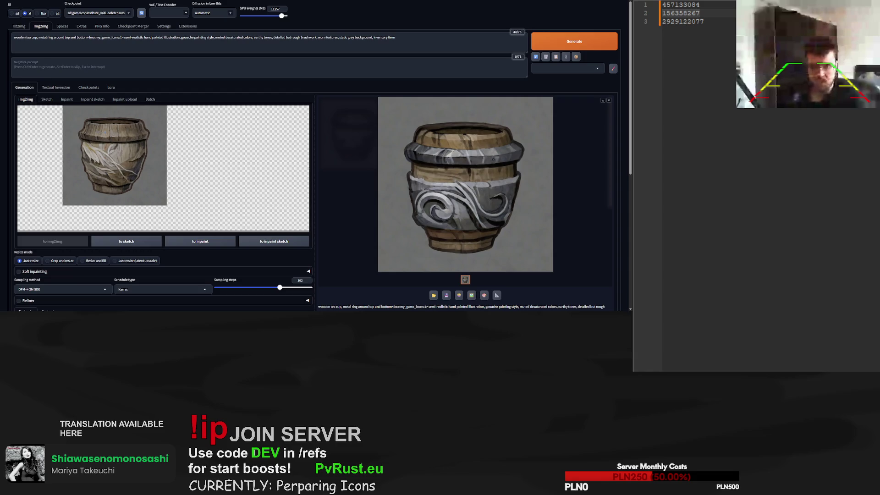
{"action": "left_click_drag", "start_coordinate": [38, 37], "coordinate": [88, 40]}
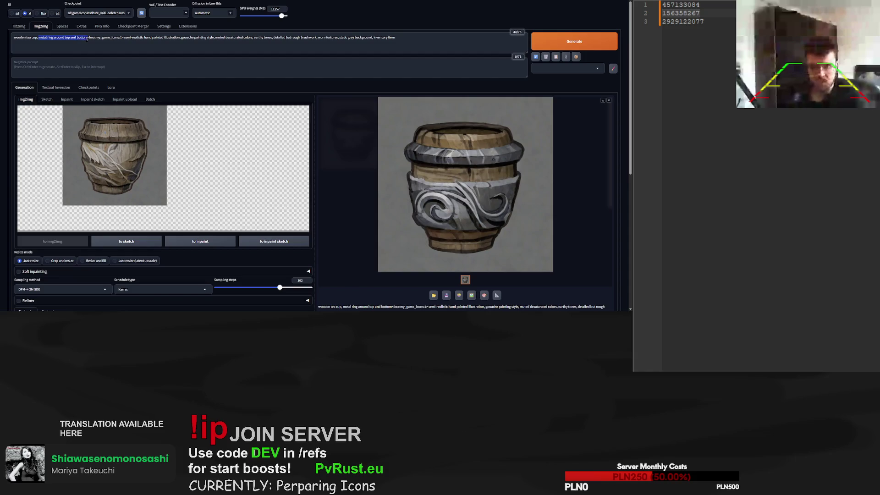
Reword to 'golden plated' and generate, then add 'shiny top' and generate again
{"action": "type", "text": "golden"}
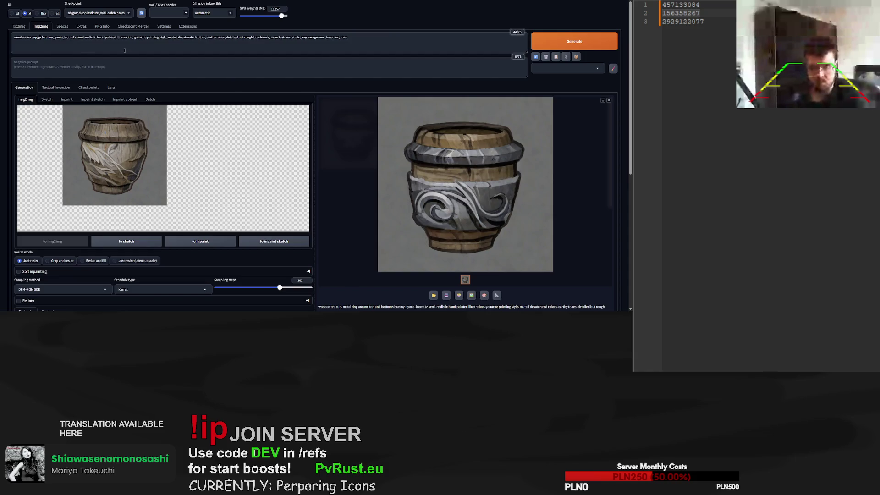
{"action": "type", "text": " plated"}
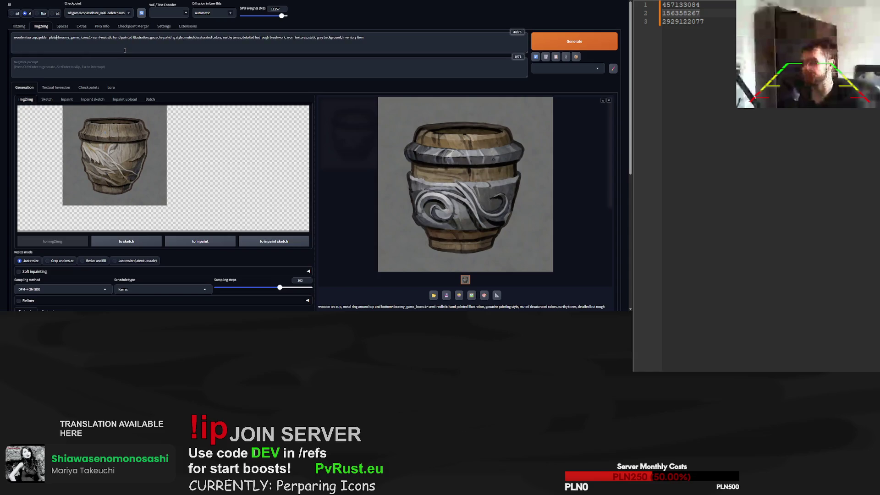
{"action": "left_click", "coordinate": [563, 42]}
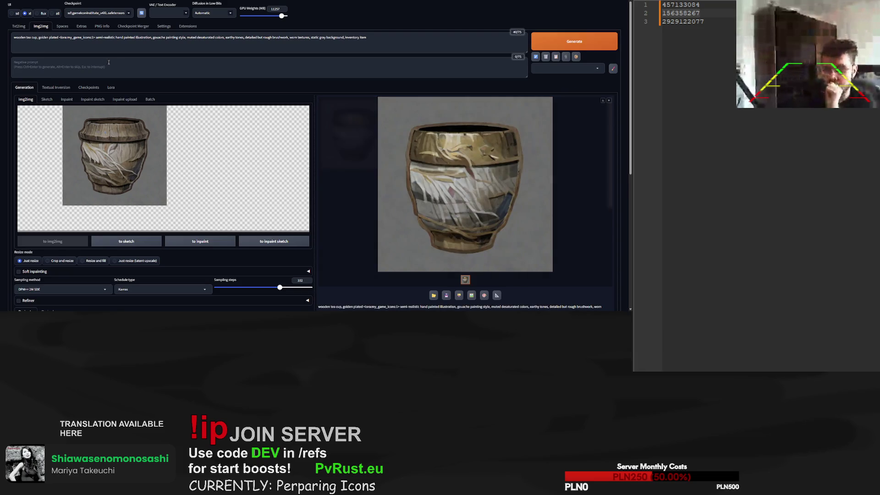
{"action": "left_click", "coordinate": [60, 37]}
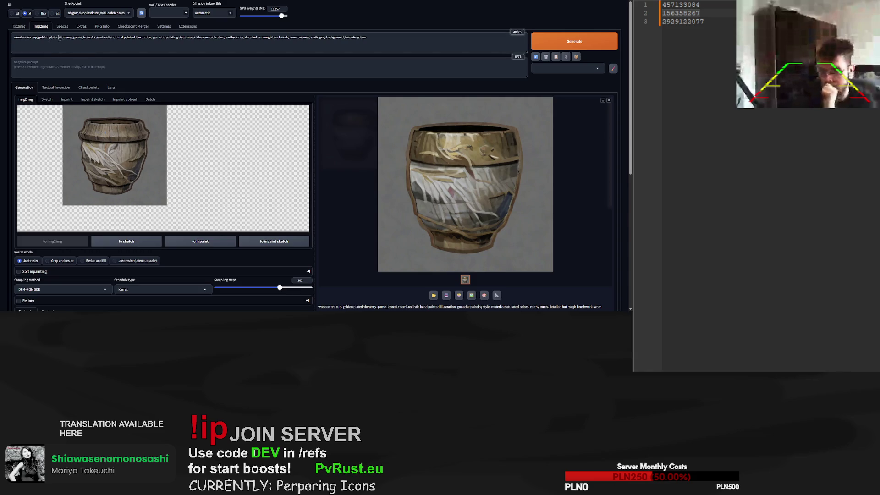
{"action": "type", "text": "shiny top"}
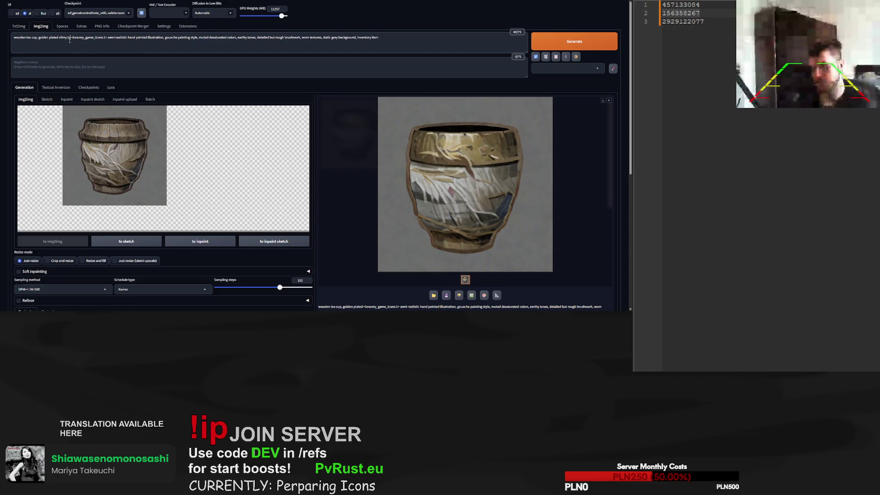
{"action": "left_click", "coordinate": [573, 44]}
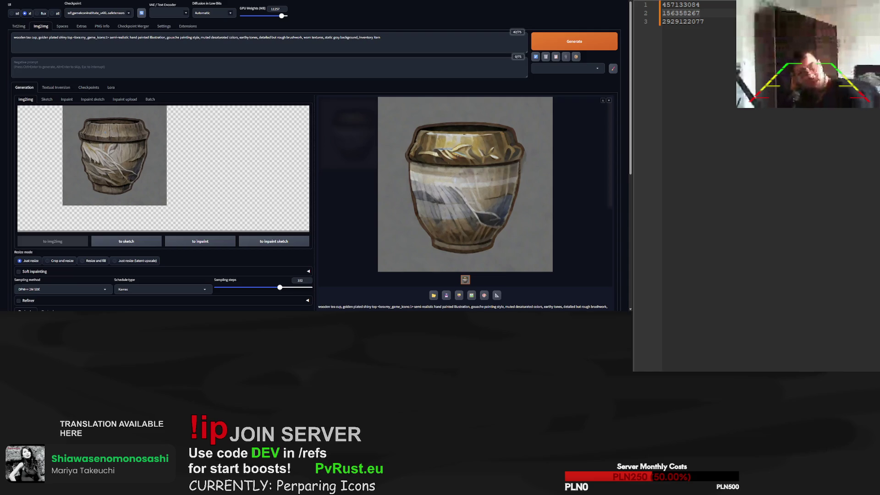
{"action": "double_click", "coordinate": [45, 37]}
Render a steel plated cup, then a steel plated shiny ring cup with 'ring' replacing 'top'
{"action": "type", "text": "steel"}
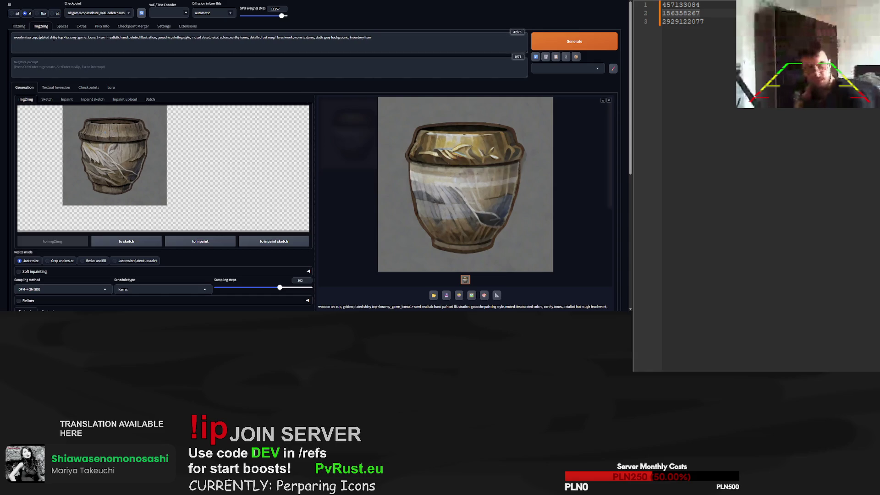
{"action": "left_click", "coordinate": [583, 44]}
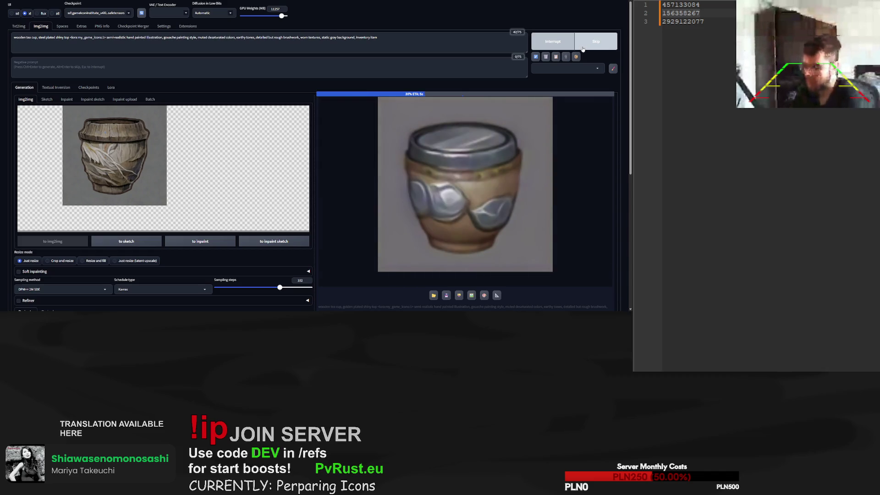
{"action": "double_click", "coordinate": [66, 38]}
{"action": "type", "text": "ring"}
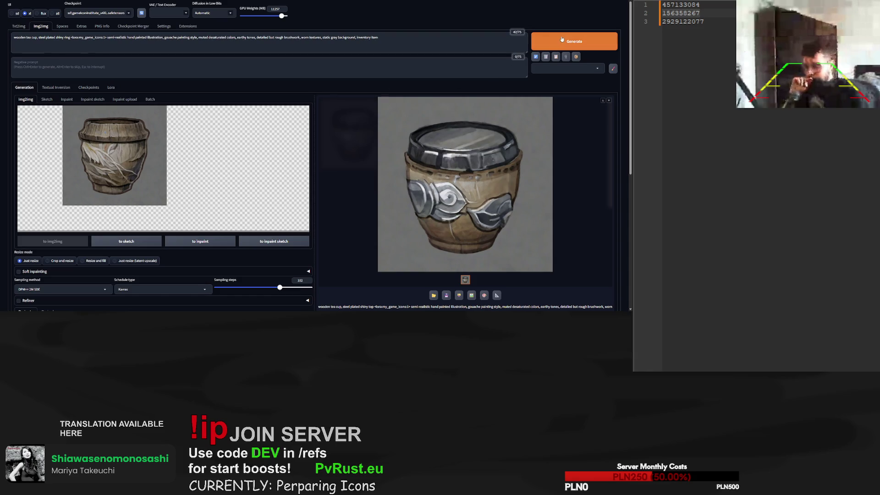
{"action": "left_click", "coordinate": [553, 43]}
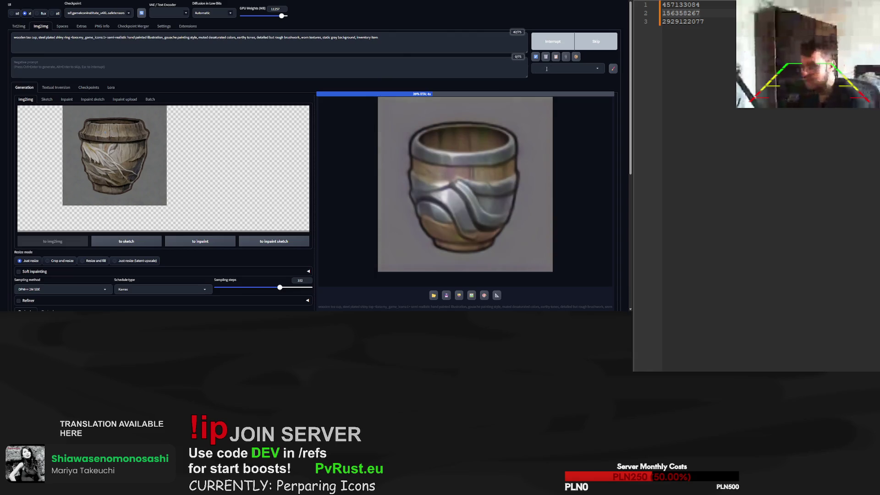
Change 'steel' to 'metal' and render the metal plated version
{"action": "scroll", "coordinate": [350, 134], "scroll_direction": "down", "scroll_amount": 3}
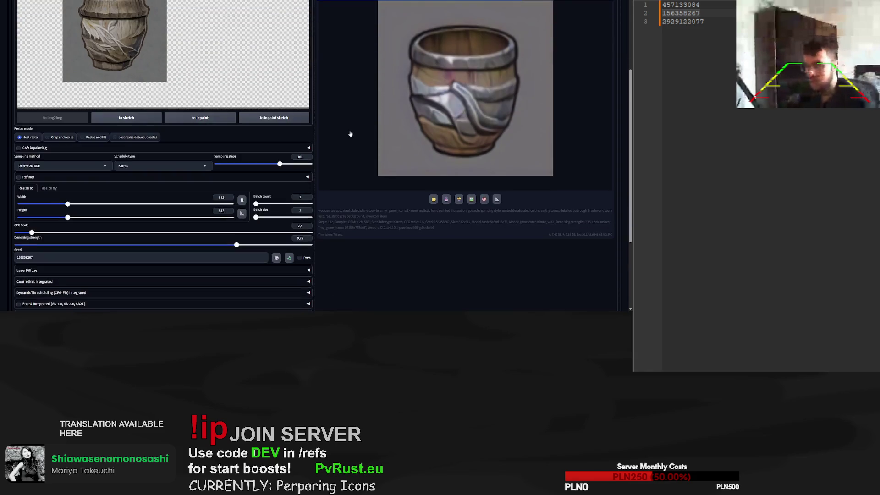
{"action": "scroll", "coordinate": [350, 133], "scroll_direction": "up", "scroll_amount": 3}
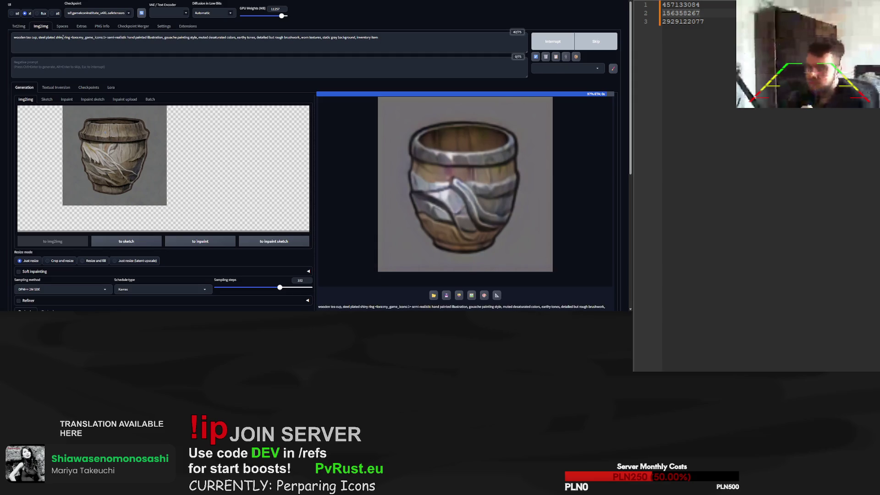
{"action": "type", "text": "metal"}
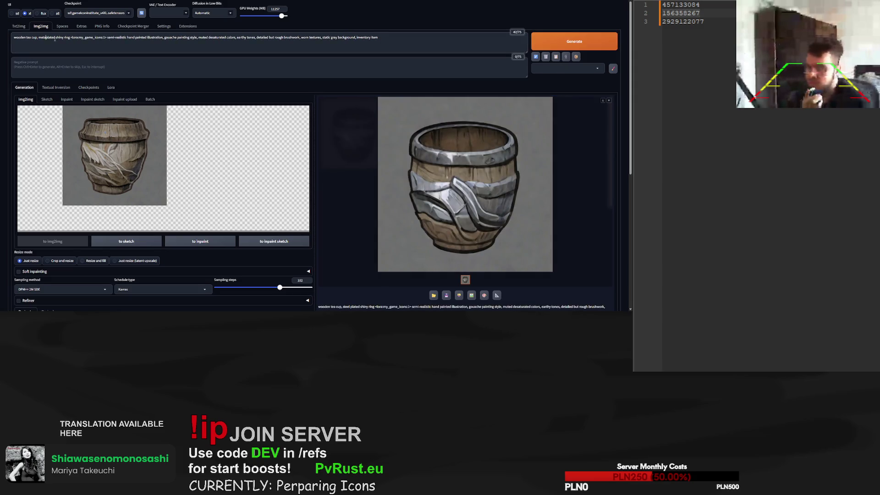
{"action": "left_click", "coordinate": [571, 45]}
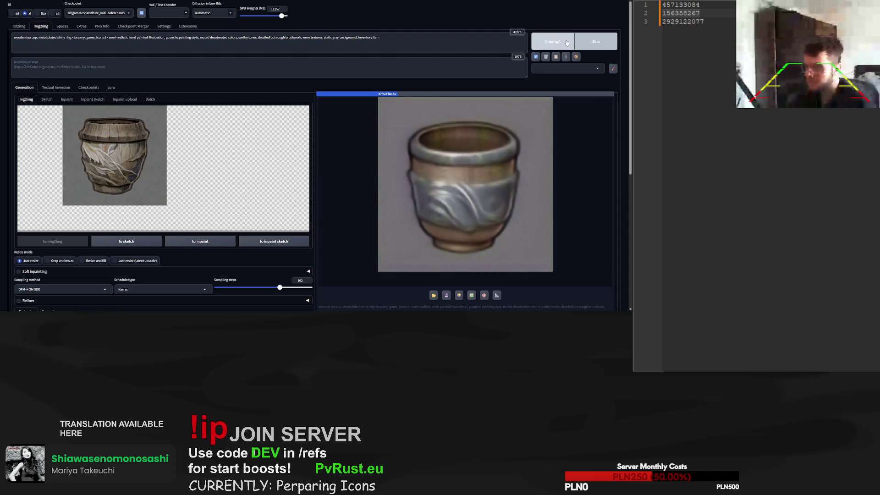
Remove 'ring' to render a metal plated shiny cup, then delete 'plated' from the prompt
{"action": "double_click", "coordinate": [69, 39]}
{"action": "key", "text": "BackSpace"}
{"action": "key", "text": "BackSpace"}
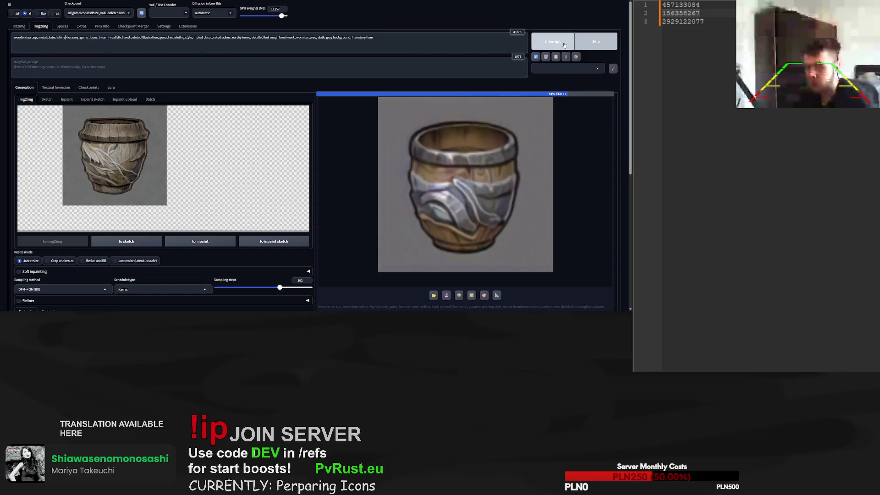
{"action": "left_click", "coordinate": [562, 42]}
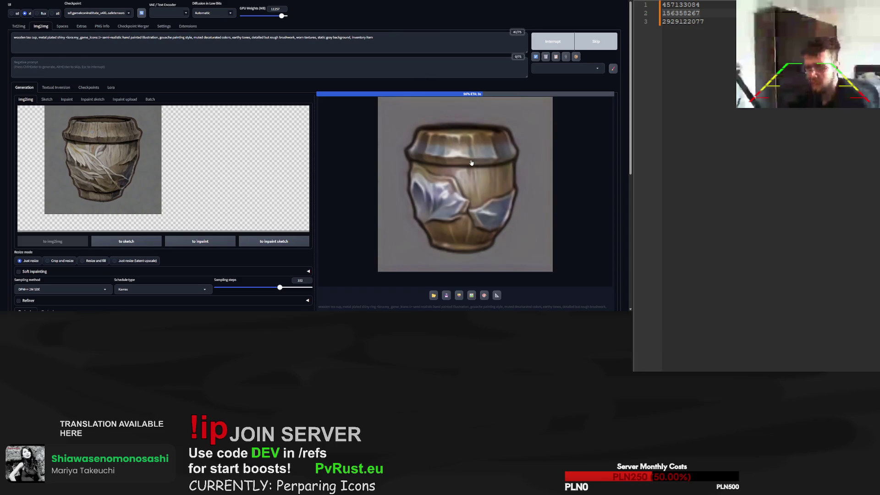
{"action": "double_click", "coordinate": [52, 37]}
{"action": "key", "text": "BackSpace"}
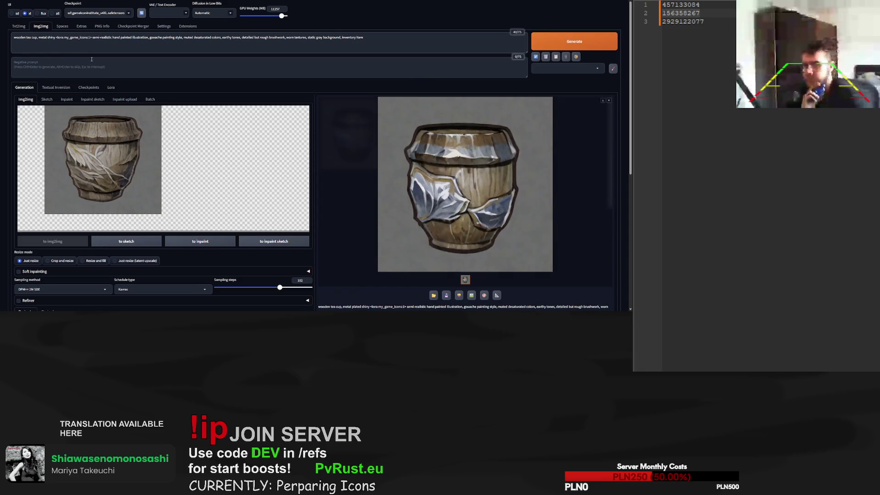
Add 'top element' and render, then drop 'top' to render a metal element shiny cup
{"action": "type", "text": "top element"}
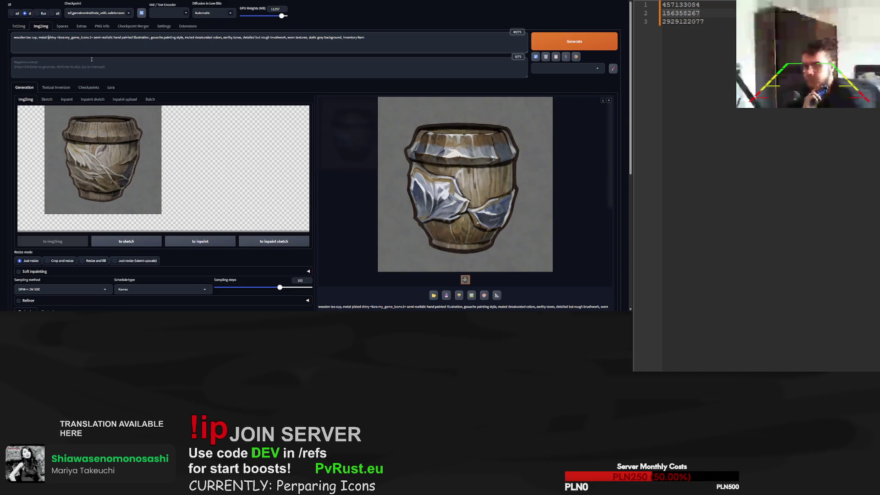
{"action": "left_click", "coordinate": [540, 47]}
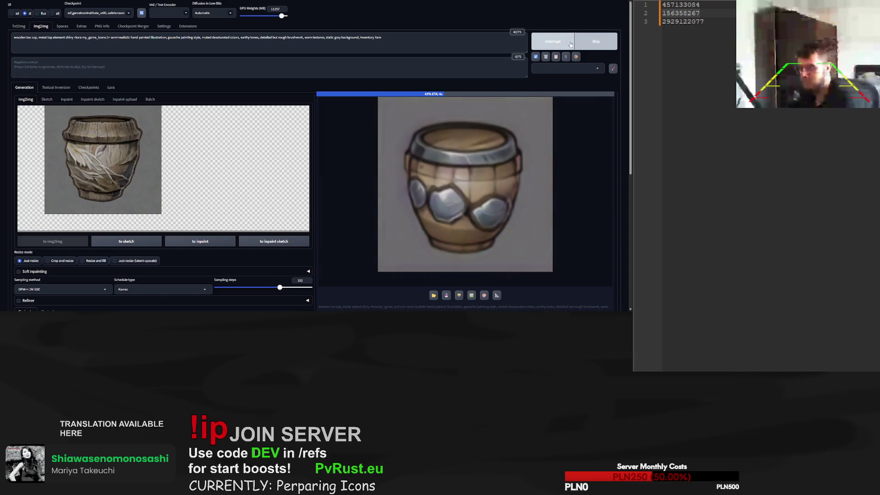
{"action": "double_click", "coordinate": [51, 38]}
{"action": "key", "text": "BackSpace"}
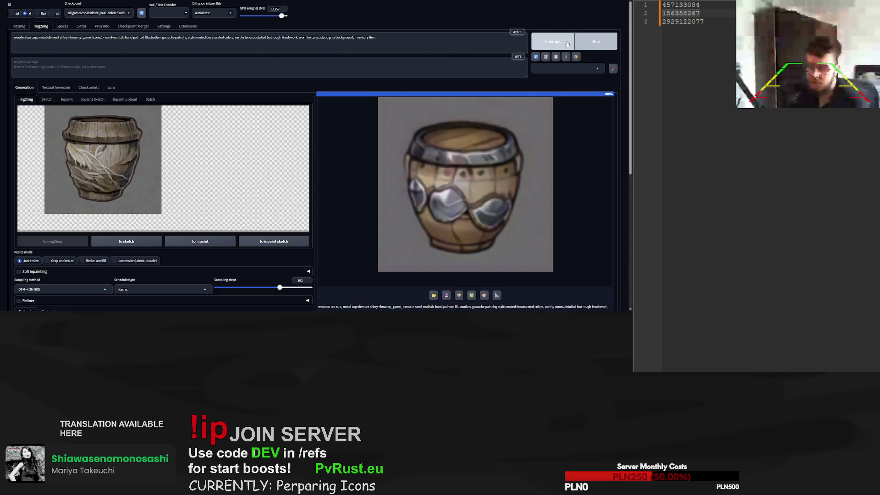
{"action": "left_click", "coordinate": [567, 41]}
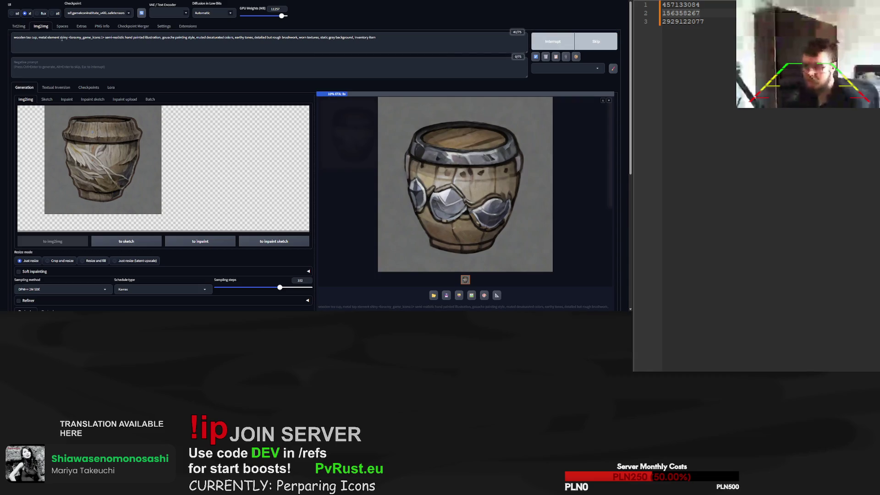
Replace 'metal element shiny' with 'metal base' and render the goblet-like cup on a metal foot
{"action": "left_click_drag", "start_coordinate": [68, 38], "coordinate": [38, 37]}
{"action": "type", "text": "metal barse"}
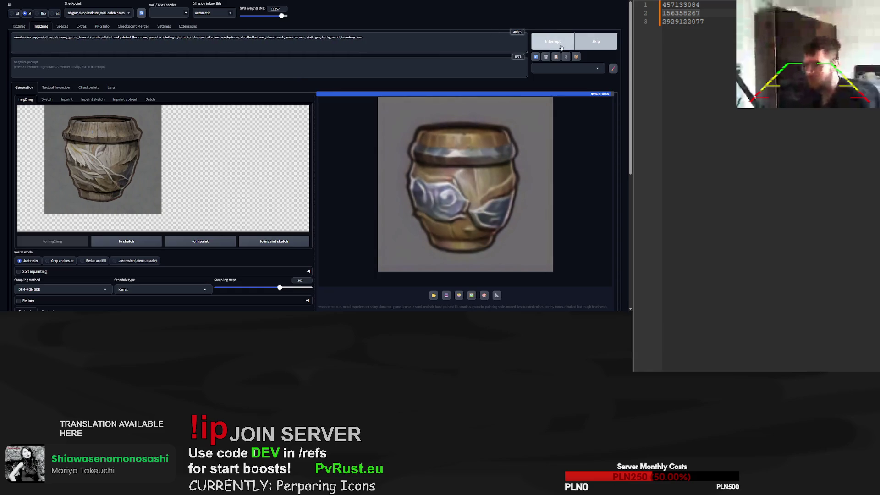
{"action": "left_click", "coordinate": [567, 49]}
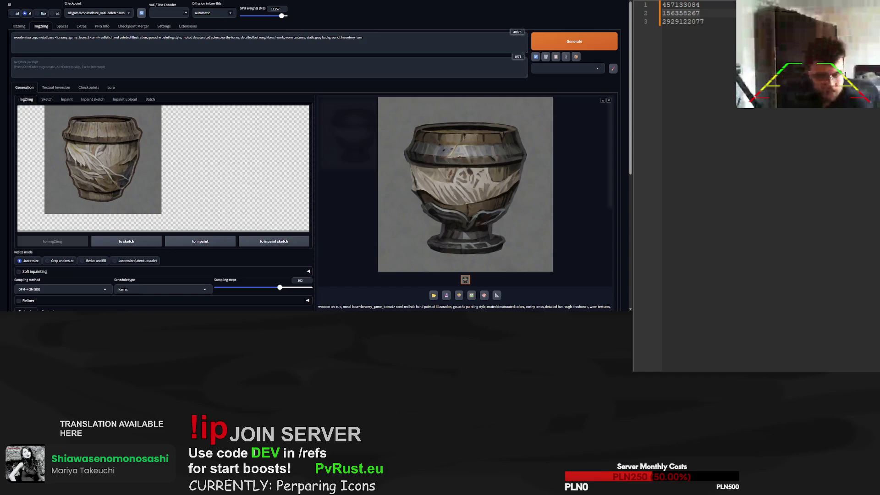
{"action": "left_click_drag", "start_coordinate": [54, 37], "coordinate": [39, 38]}
Render the cup with 'golden plated with gems', then with 'small gems'
{"action": "type", "text": "golden pla"}
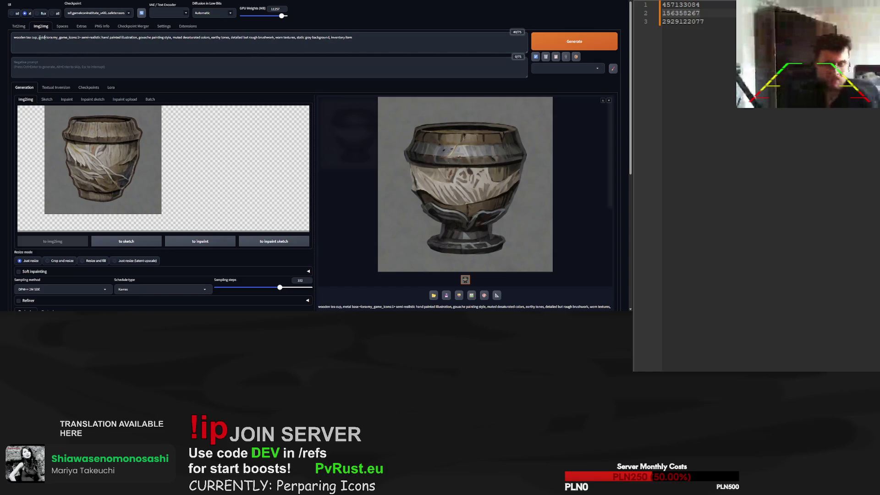
{"action": "type", "text": "ted with "}
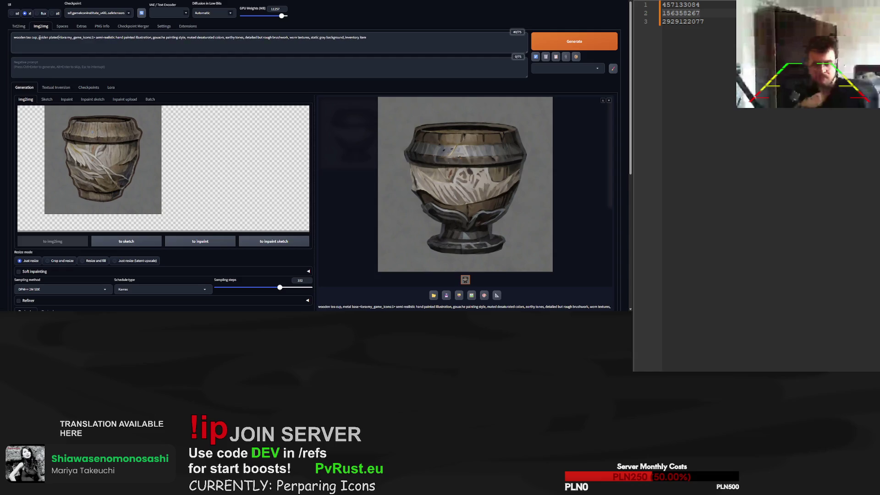
{"action": "type", "text": "gems"}
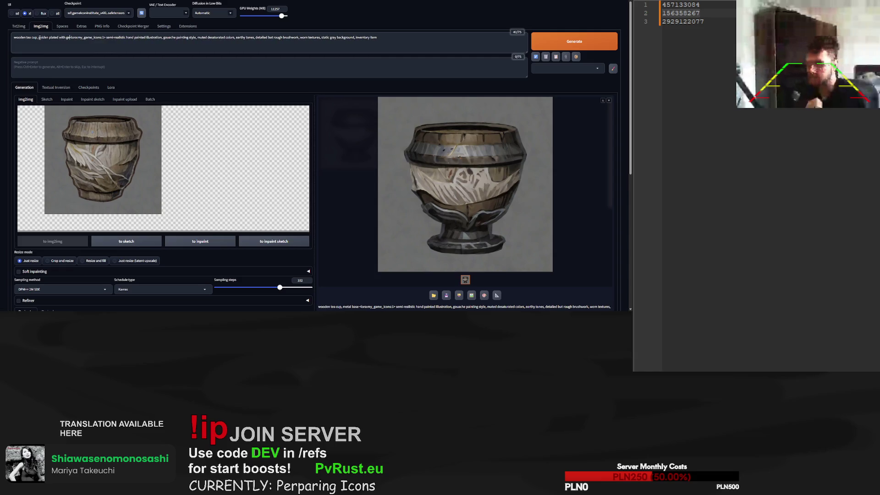
{"action": "left_click", "coordinate": [567, 49]}
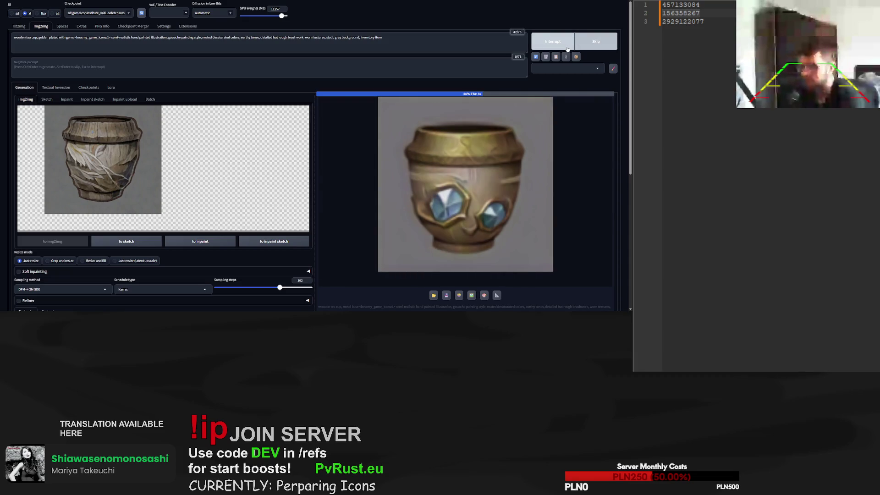
{"action": "left_click", "coordinate": [74, 38]}
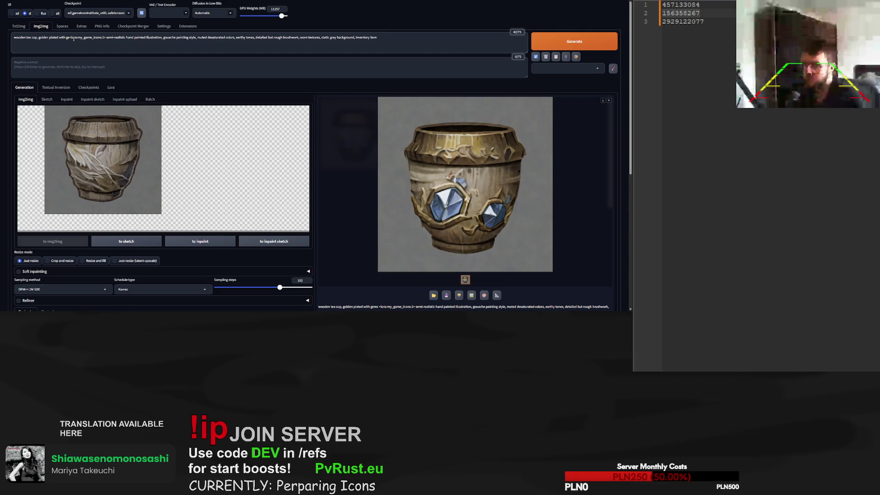
{"action": "type", "text": "small gems"}
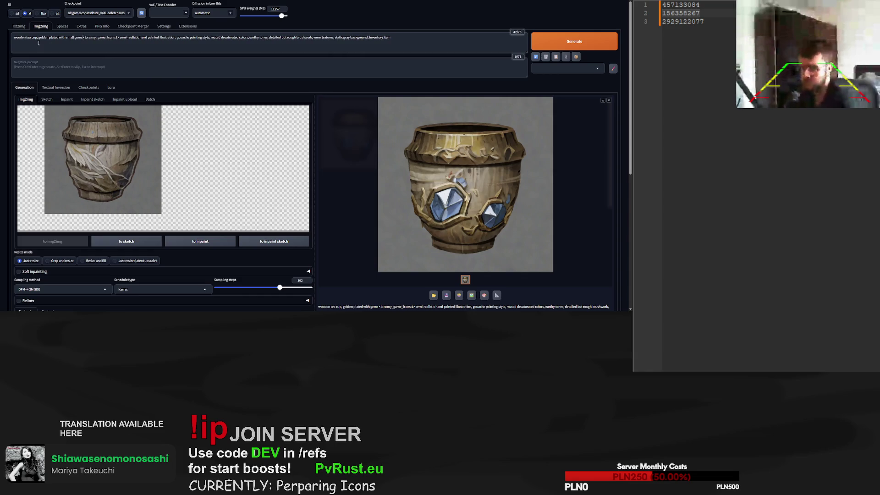
{"action": "left_click", "coordinate": [592, 45]}
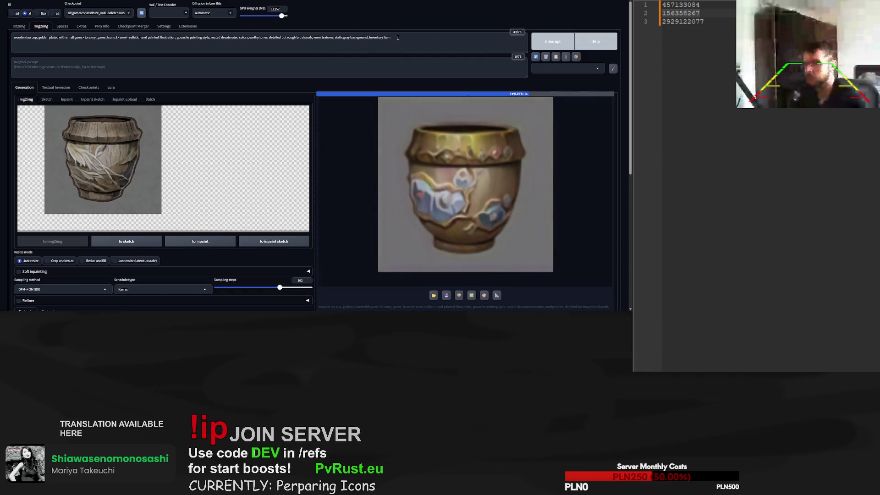
Extend the prompt to 'small gems on top ring' and render the gem-studded cup
{"action": "left_click", "coordinate": [84, 38]}
{"action": "type", "text": "on top ring"}
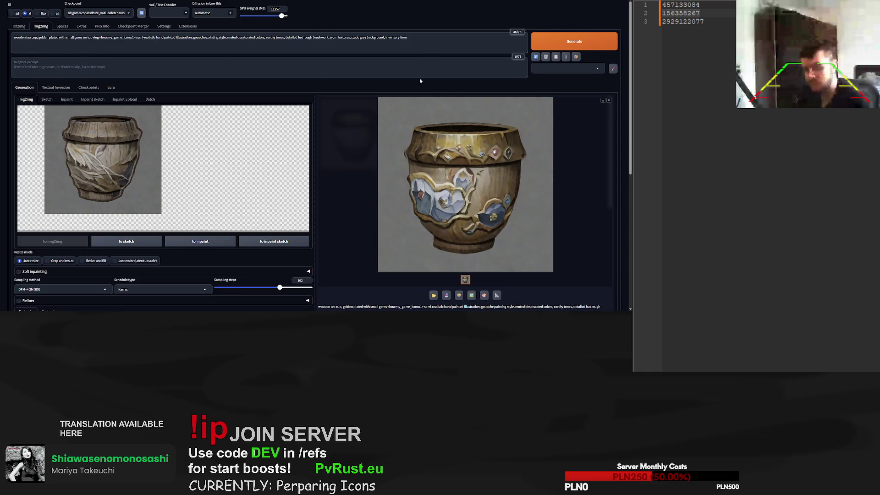
{"action": "left_click", "coordinate": [580, 41]}
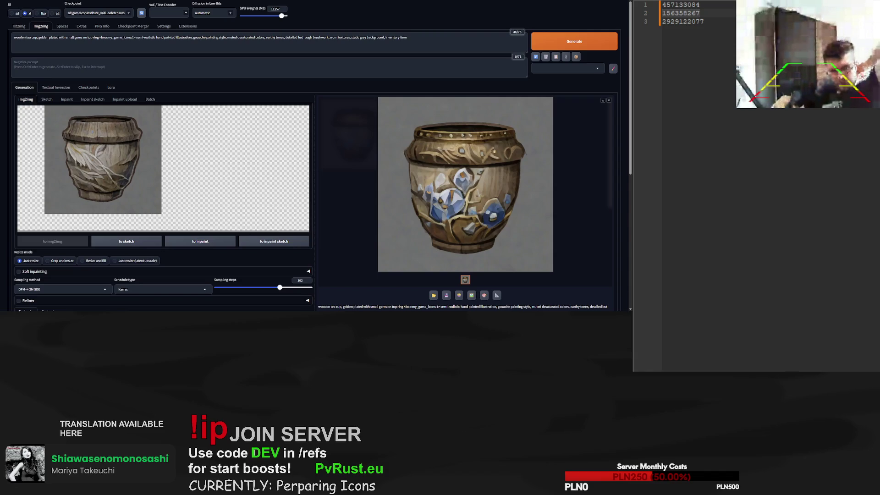
{"action": "mouse_move", "coordinate": [92, 161]}
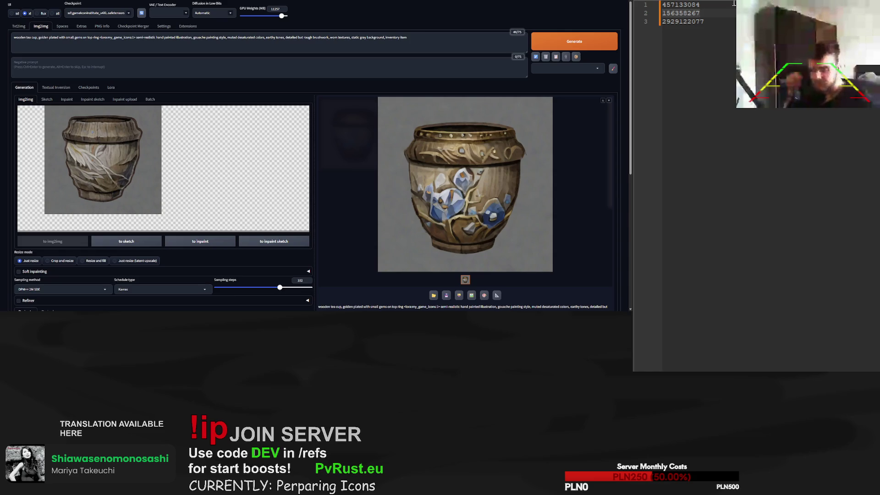
{"action": "left_click", "coordinate": [647, 1]}
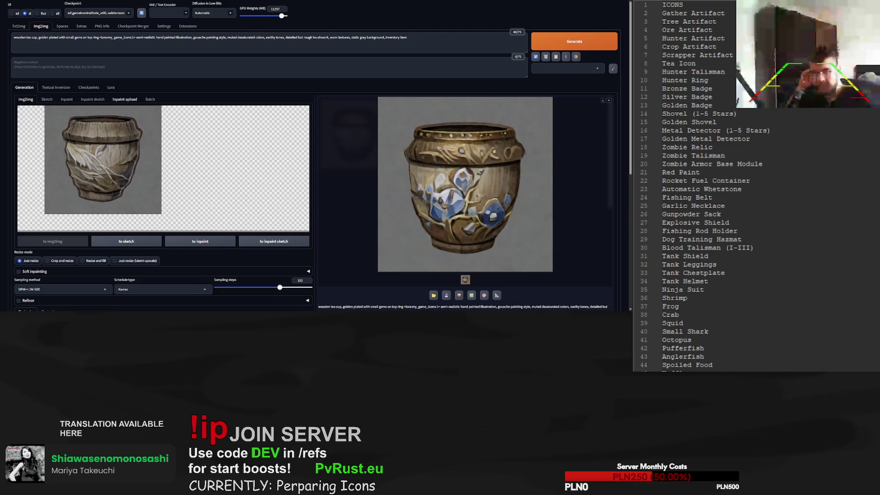
{"action": "left_click", "coordinate": [24, 29]}
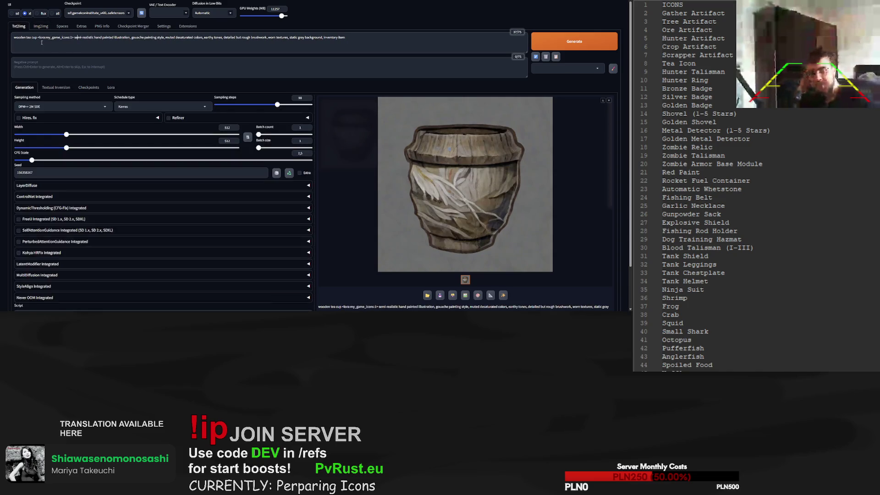
Replace 'wooden tea cup' with 'talisman' and render a first talisman icon
{"action": "left_click_drag", "start_coordinate": [38, 36], "coordinate": [5, 40]}
{"action": "type", "text": "talisman"}
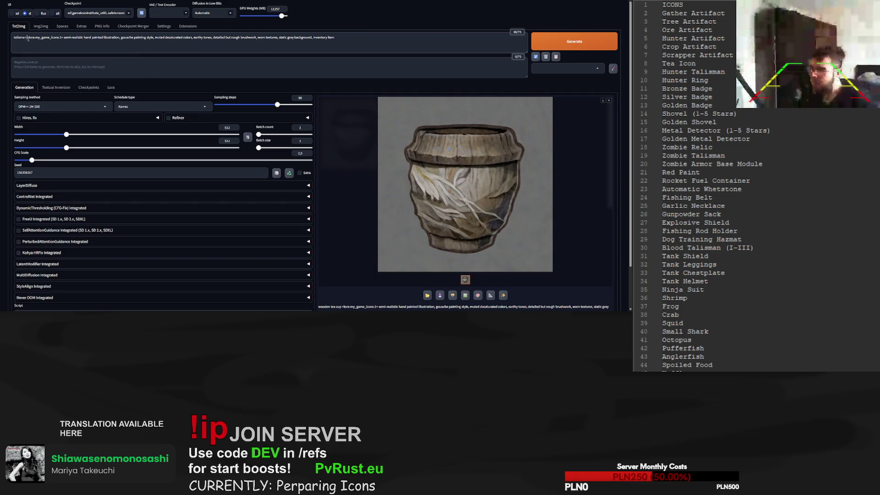
{"action": "left_click", "coordinate": [572, 41]}
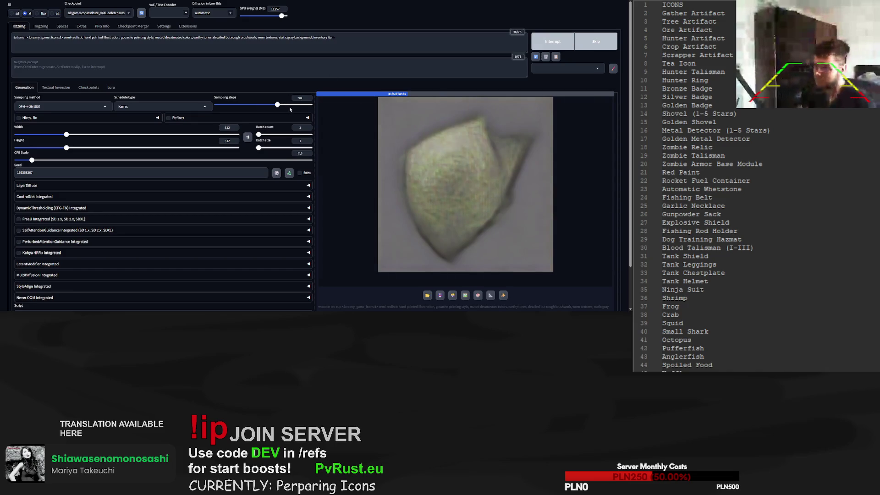
Lower sampling steps to 27 and prepend 'wooden animal', rendering wooden animal talismans
{"action": "left_click_drag", "start_coordinate": [277, 105], "coordinate": [233, 105]}
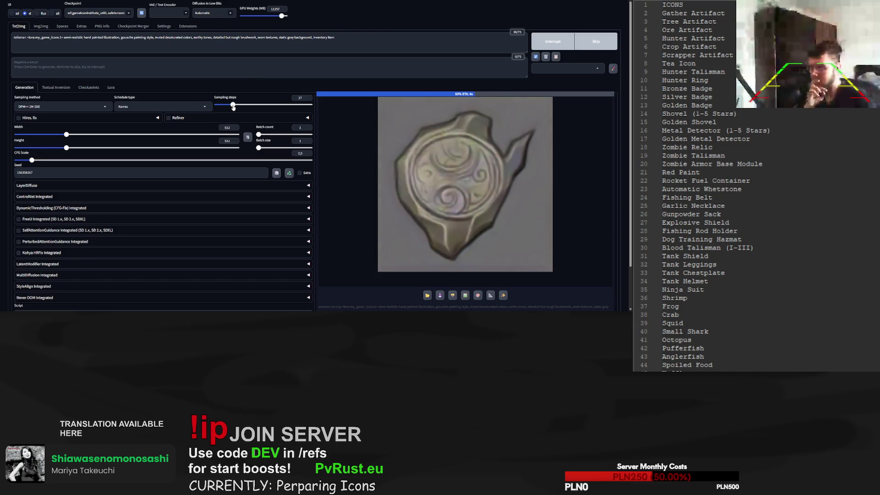
{"action": "left_click", "coordinate": [15, 38]}
{"action": "type", "text": "wooden animal"}
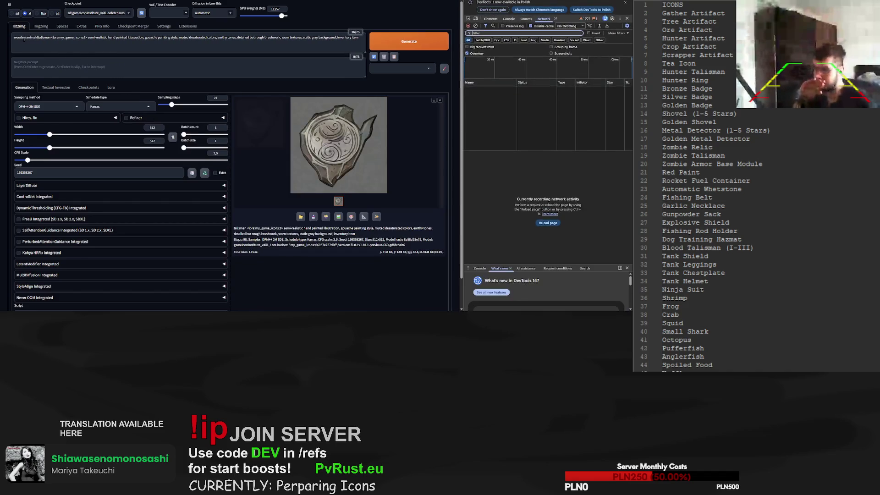
{"action": "key", "text": "BackSpace"}
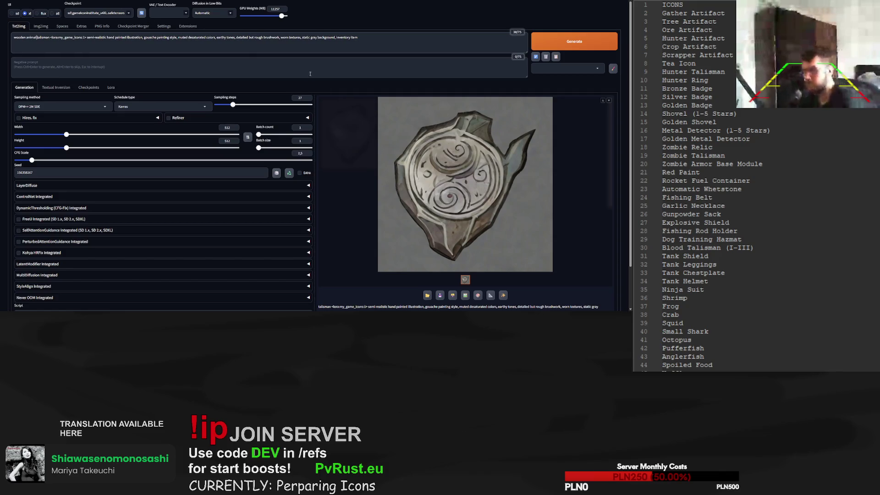
{"action": "key", "text": "ctrl+Return"}
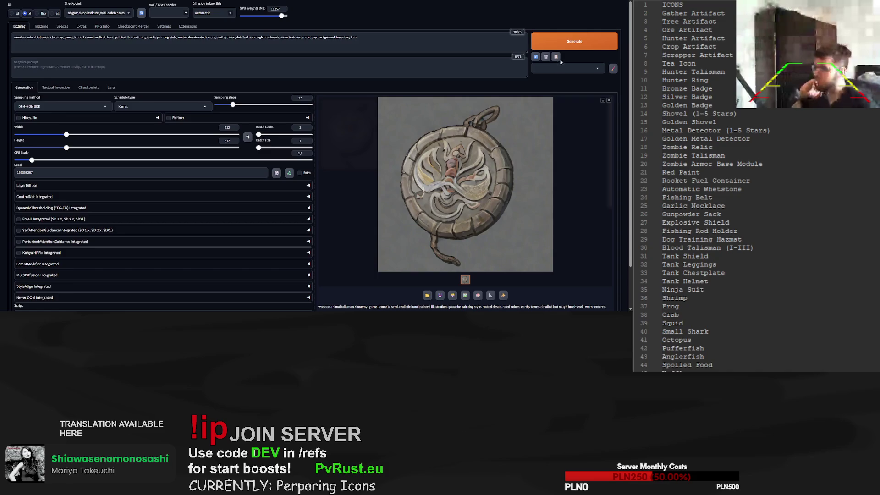
{"action": "left_click", "coordinate": [574, 47]}
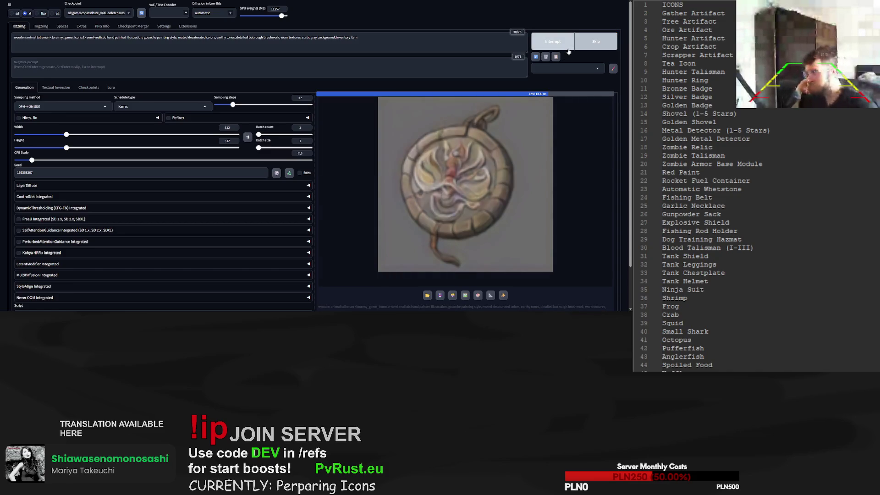
{"action": "scroll", "coordinate": [281, 121], "scroll_direction": "down", "scroll_amount": 1}
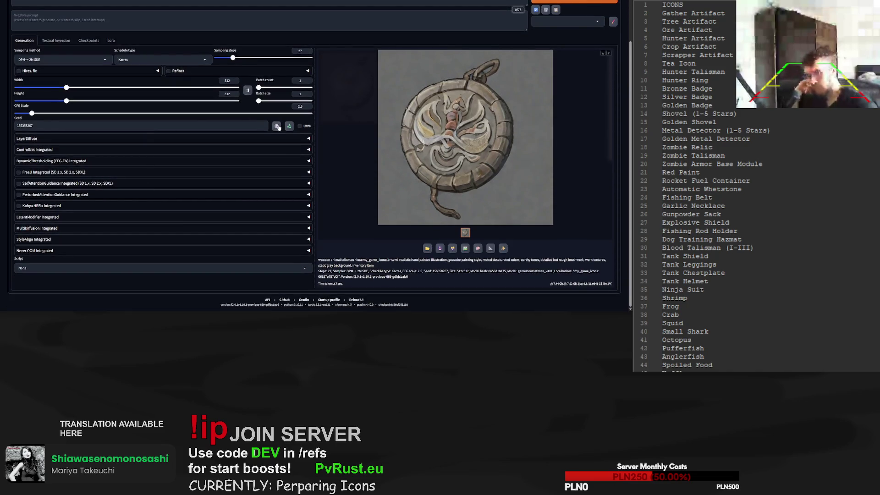
Reset the seed to -1 and render a talisman with a fresh random seed
{"action": "left_click", "coordinate": [278, 127]}
{"action": "scroll", "coordinate": [278, 127], "scroll_direction": "up", "scroll_amount": 1}
{"action": "left_click", "coordinate": [574, 41]}
{"action": "scroll", "coordinate": [705, 183], "scroll_direction": "down", "scroll_amount": 2}
{"action": "scroll", "coordinate": [705, 183], "scroll_direction": "up", "scroll_amount": 4}
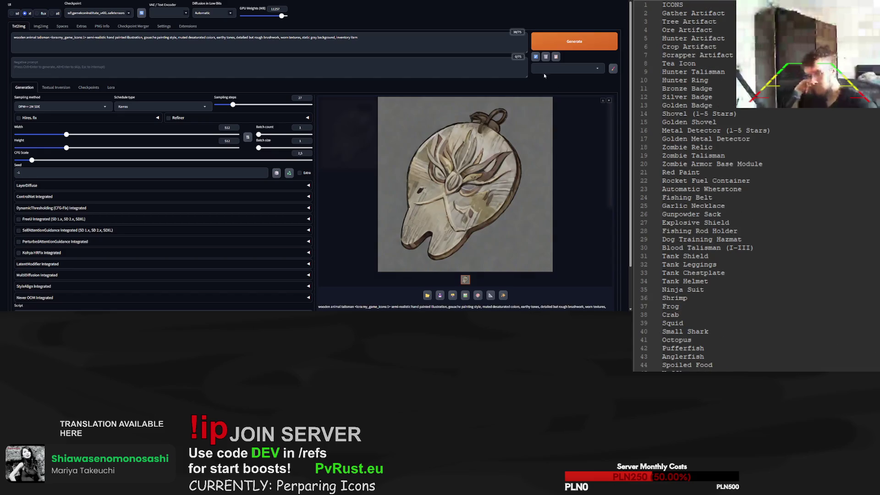
{"action": "scroll", "coordinate": [527, 115], "scroll_direction": "down", "scroll_amount": 1}
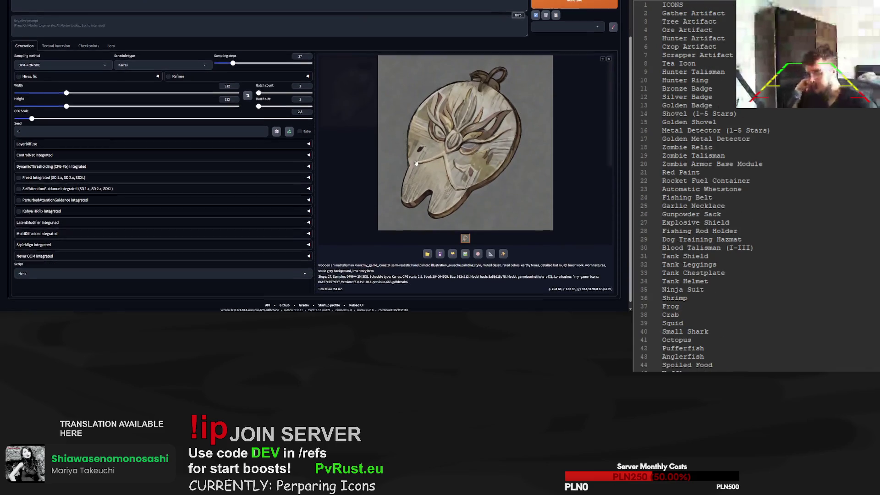
Record seed 294094500 in the notes and render another random-seed talisman
{"action": "double_click", "coordinate": [440, 271]}
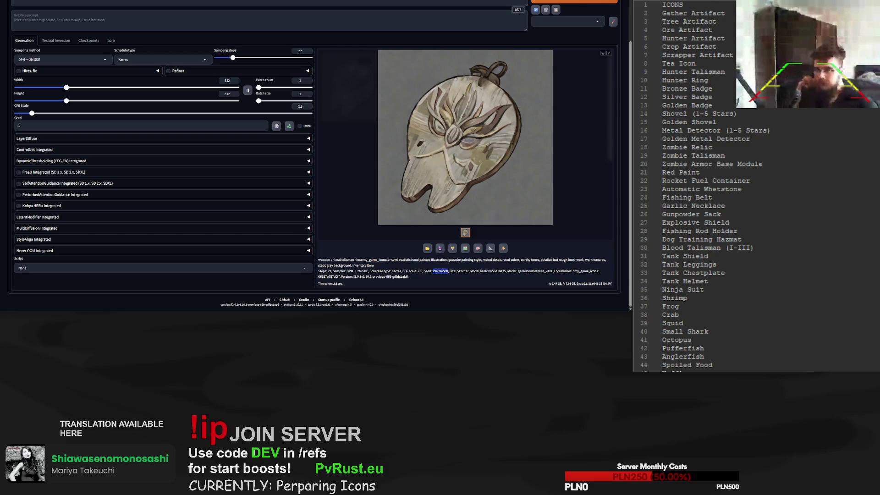
{"action": "key", "text": "alt+Tab"}
{"action": "key", "text": "ctrl+Tab"}
{"action": "key", "text": "ctrl+Tab"}
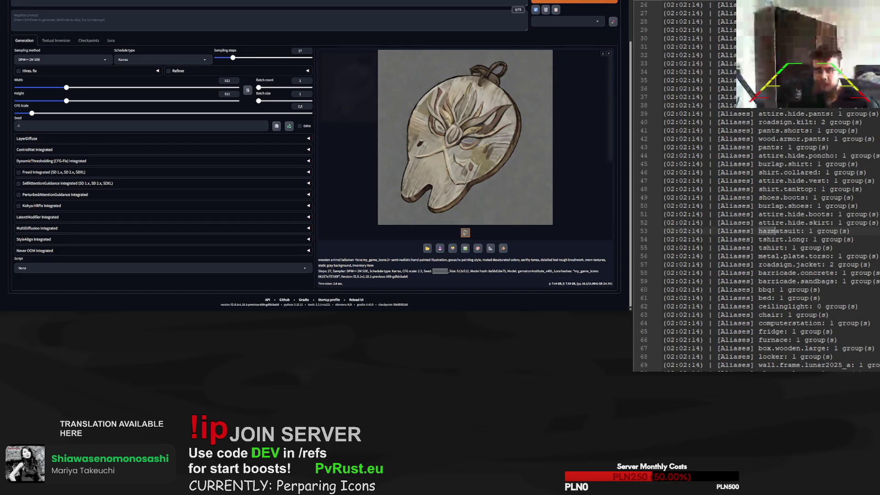
{"action": "key", "text": "ctrl+Tab"}
{"action": "key", "text": "ctrl+Tab"}
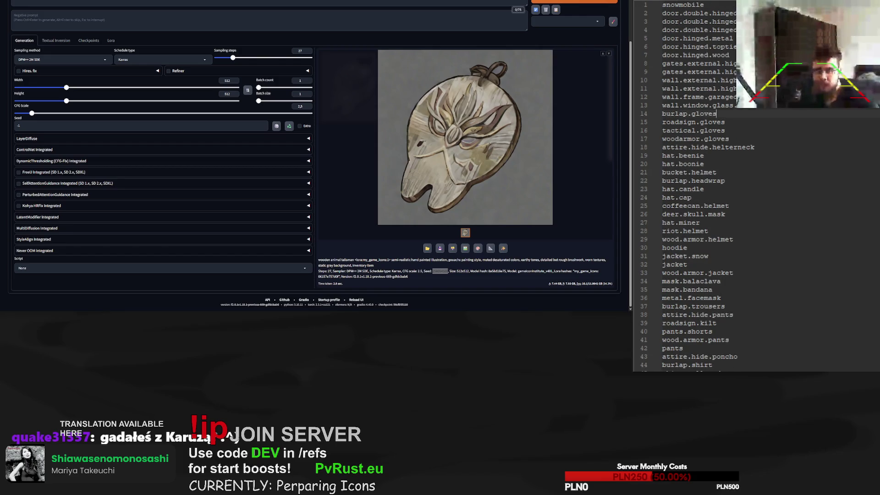
{"action": "key", "text": "ctrl+Tab"}
{"action": "key", "text": "ctrl+Tab"}
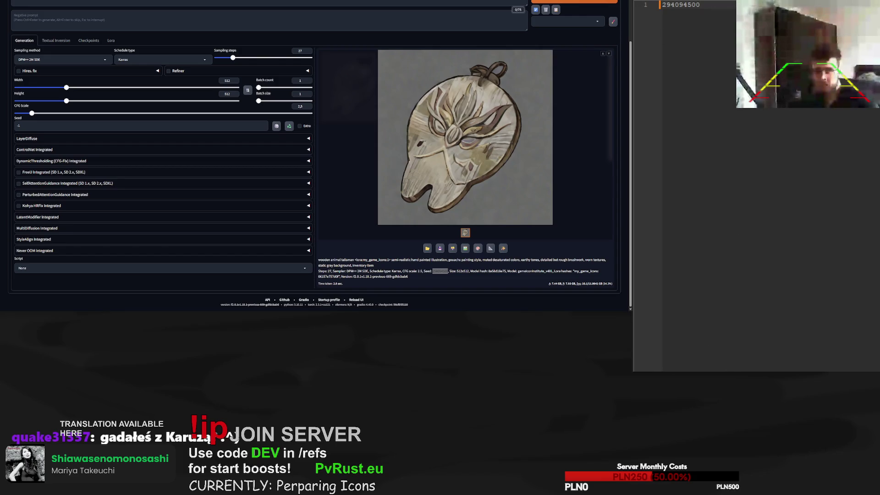
{"action": "scroll", "coordinate": [579, 44], "scroll_direction": "up", "scroll_amount": 2}
{"action": "left_click", "coordinate": [579, 41]}
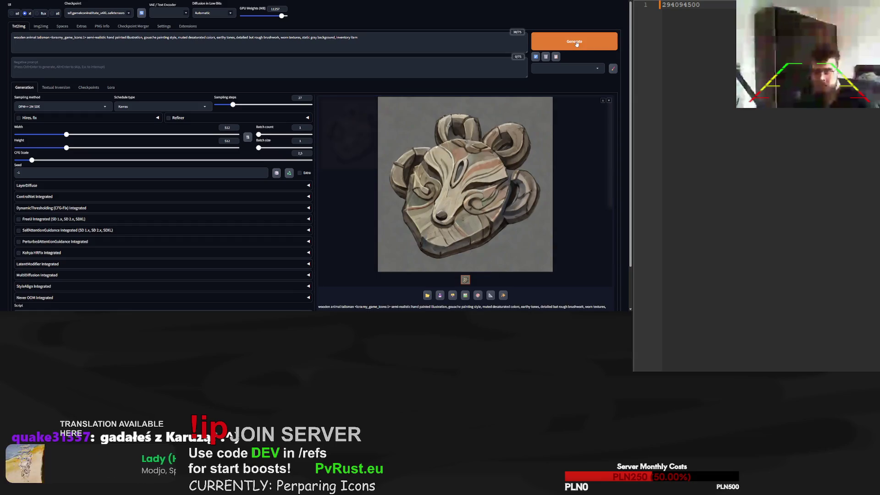
Render eight more random-seed wooden animal talisman variants
{"action": "left_click", "coordinate": [577, 43]}
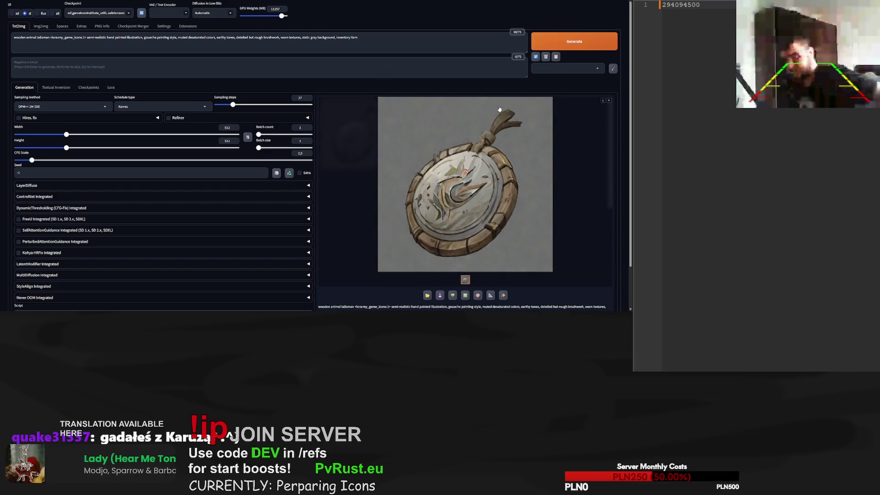
{"action": "left_click", "coordinate": [537, 46]}
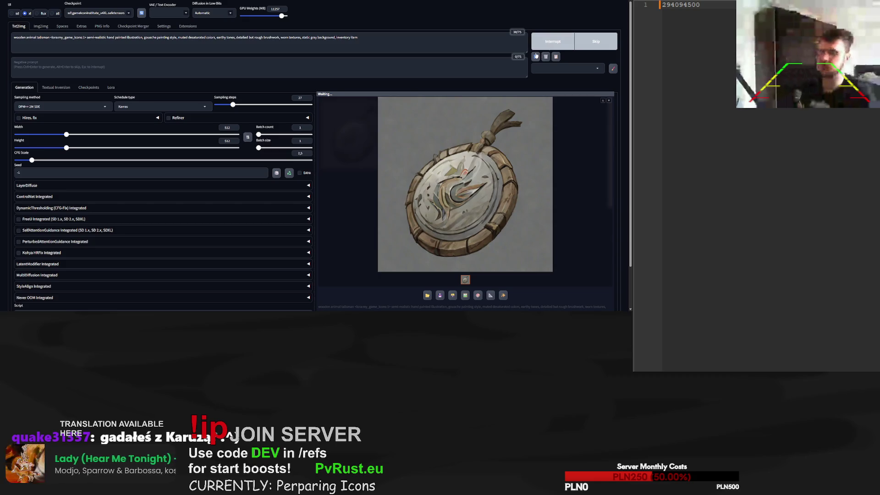
{"action": "left_click", "coordinate": [564, 41]}
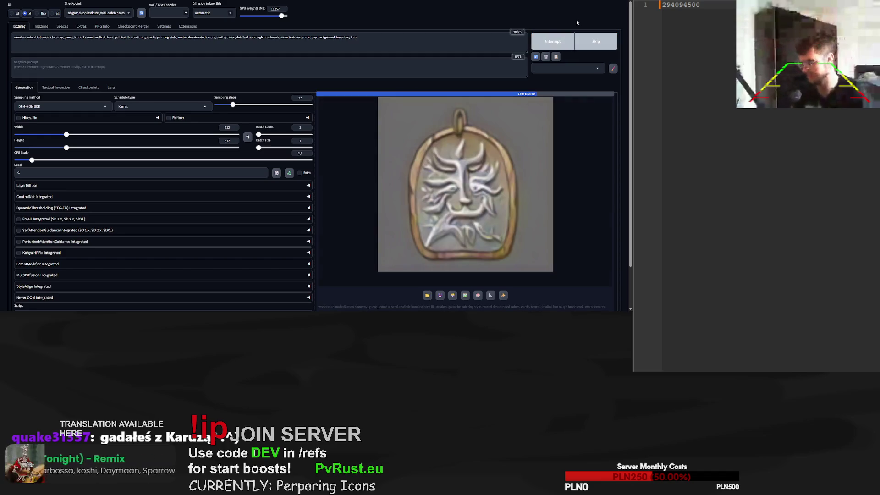
{"action": "left_click", "coordinate": [590, 41]}
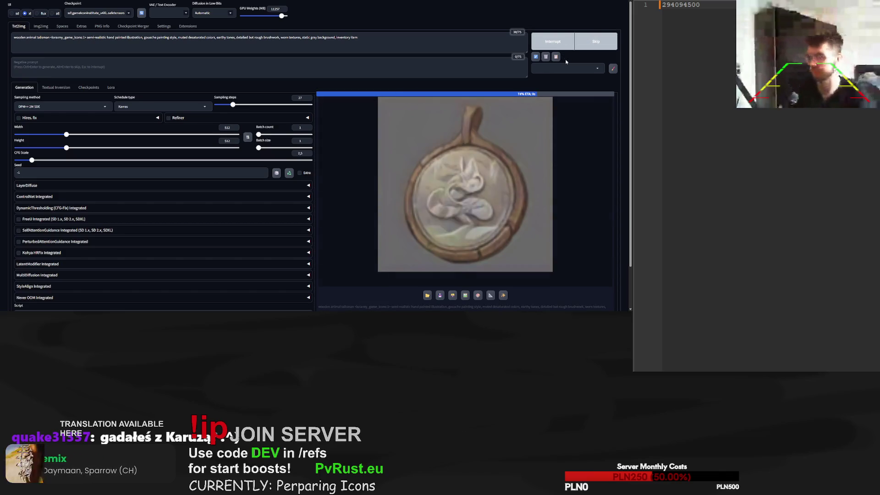
{"action": "left_click", "coordinate": [579, 44]}
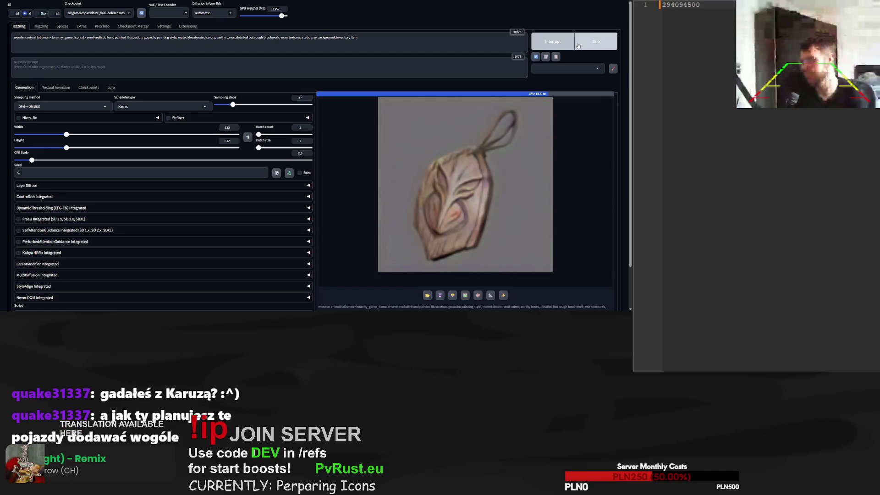
{"action": "left_click", "coordinate": [578, 45]}
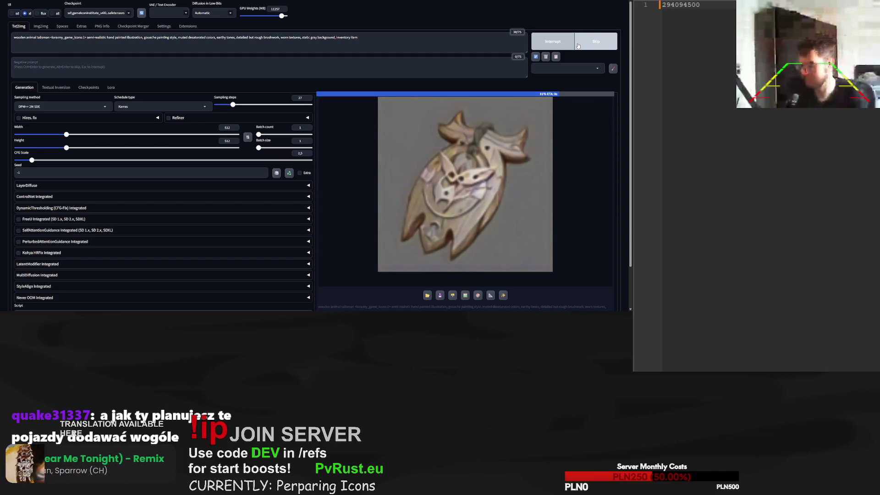
{"action": "left_click", "coordinate": [583, 44]}
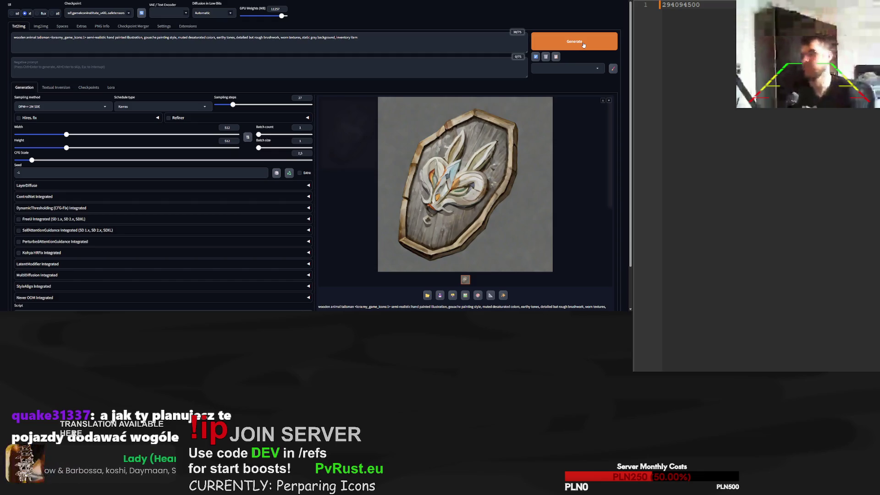
{"action": "left_click", "coordinate": [570, 45]}
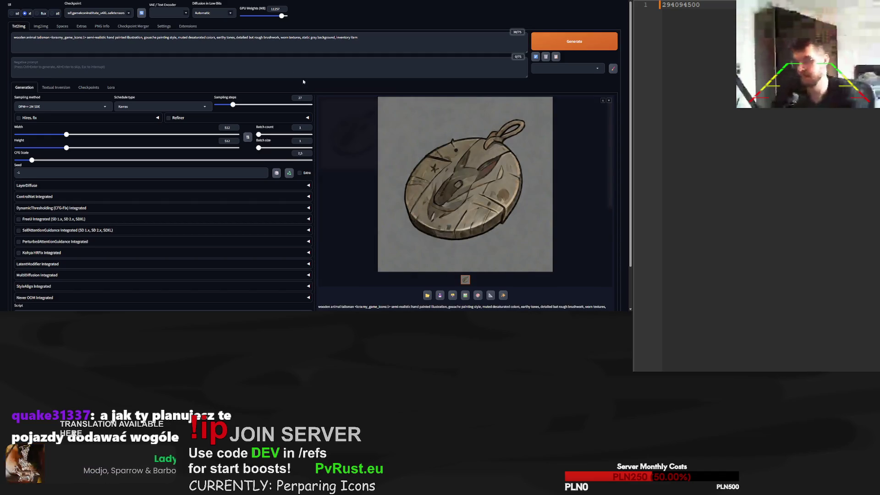
{"action": "scroll", "coordinate": [299, 78], "scroll_direction": "down", "scroll_amount": 2}
{"action": "double_click", "coordinate": [436, 293]}
{"action": "key", "text": "ctrl+c"}
{"action": "left_click", "coordinate": [575, 16]}
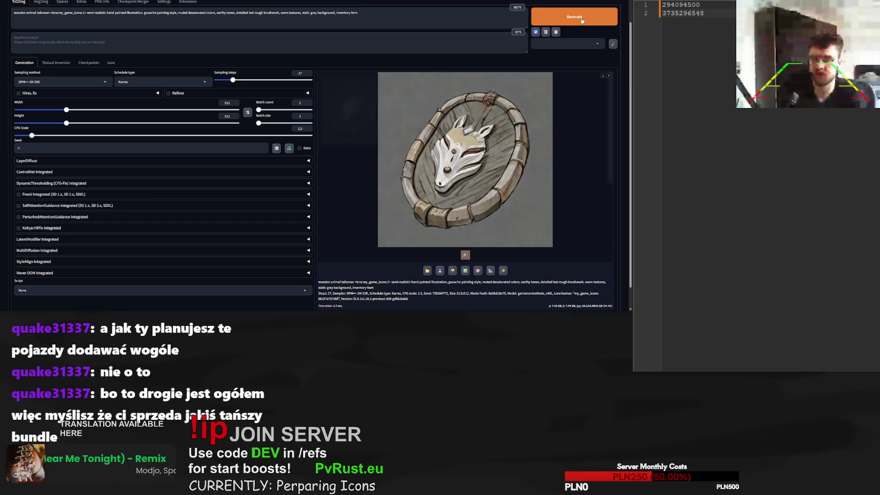
{"action": "left_click", "coordinate": [576, 15]}
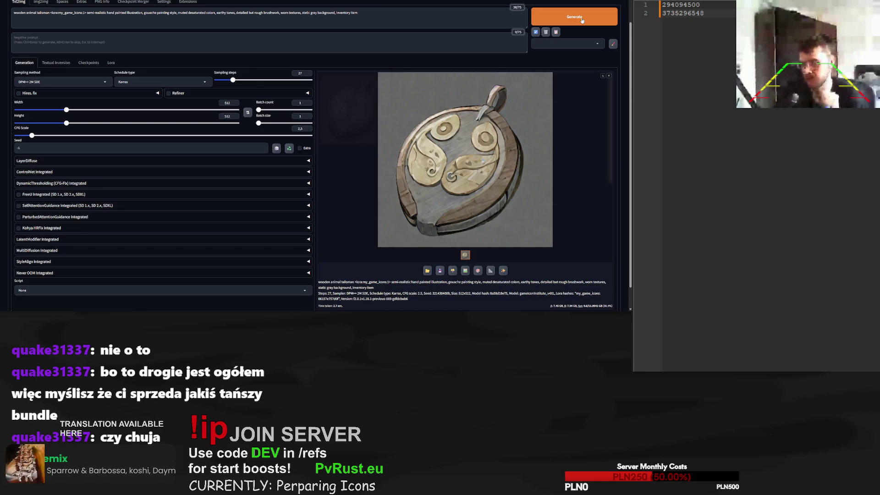
{"action": "left_click", "coordinate": [575, 21]}
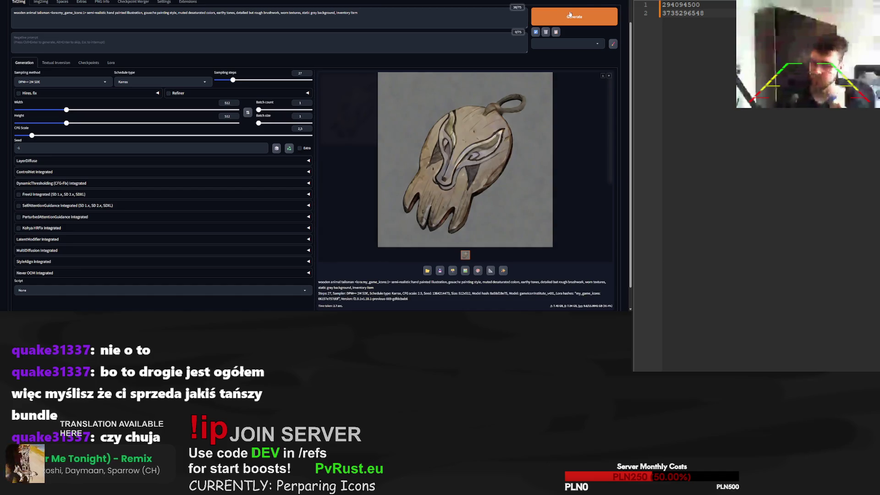
{"action": "left_click", "coordinate": [569, 16]}
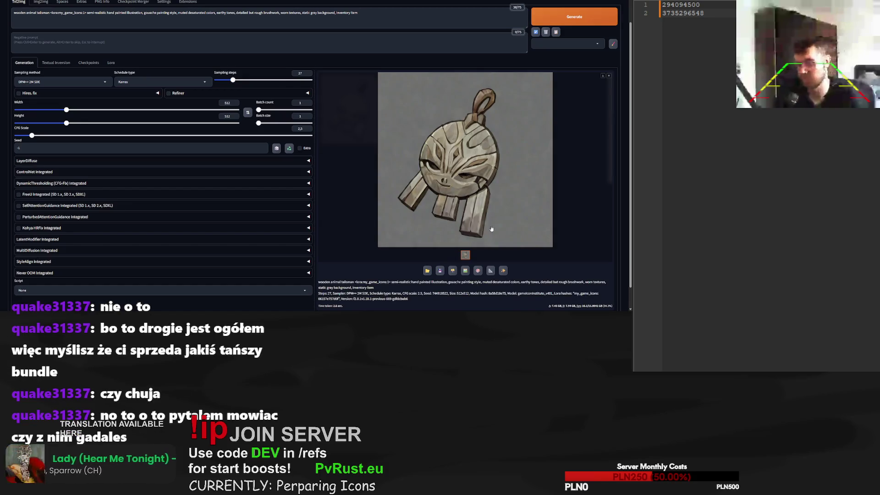
Copy the slatted talisman's seed and start a new line in the notes
{"action": "double_click", "coordinate": [438, 293]}
{"action": "left_click", "coordinate": [716, 39]}
{"action": "key", "text": "Return"}
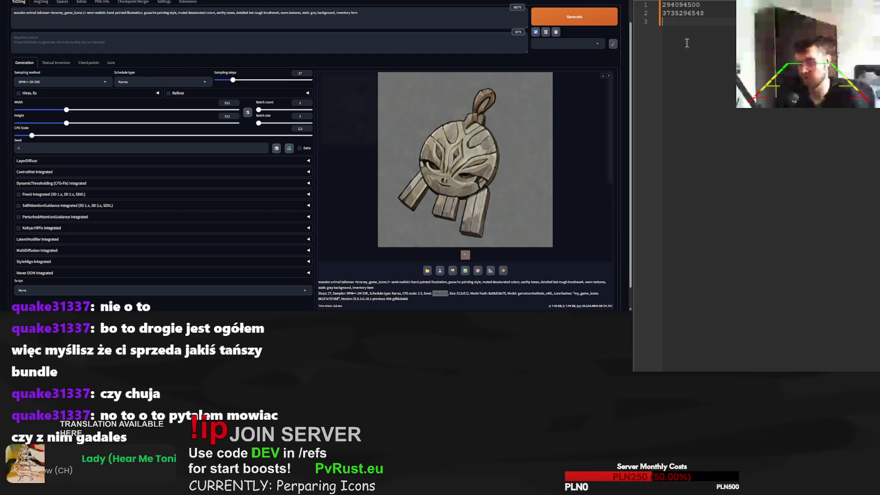
Paste seed 744910522 into the notes and Seed field, set 101 steps, and render
{"action": "key", "text": "ctrl+v"}
{"action": "left_click", "coordinate": [21, 147]}
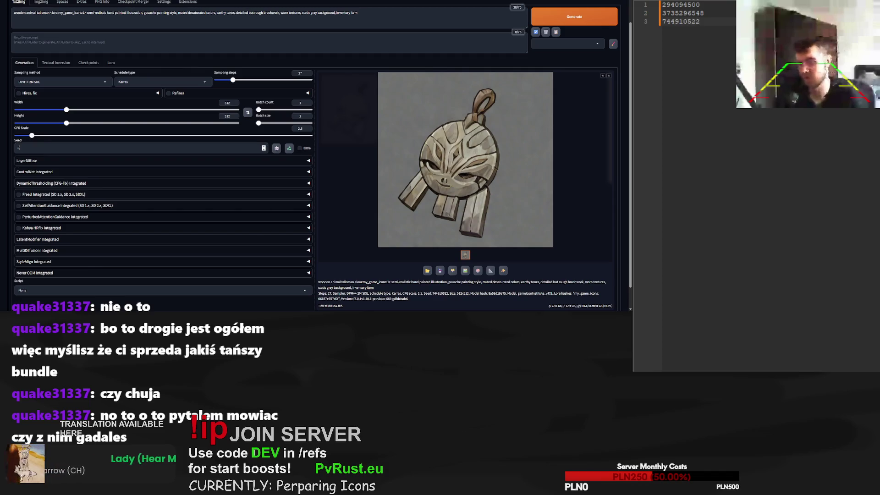
{"action": "key", "text": "ctrl+v"}
{"action": "left_click_drag", "start_coordinate": [251, 81], "coordinate": [279, 80]}
{"action": "left_click", "coordinate": [583, 18]}
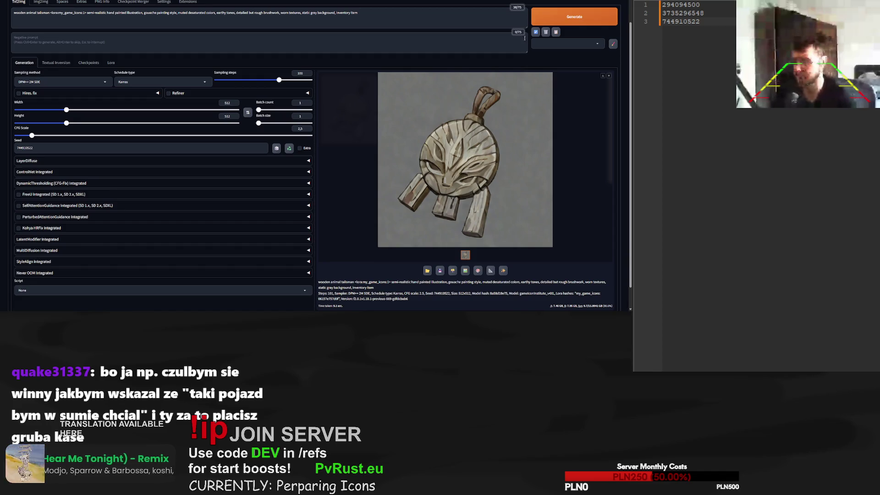
{"action": "double_click", "coordinate": [682, 13]}
{"action": "double_click", "coordinate": [25, 148]}
{"action": "key", "text": "ctrl+v"}
{"action": "left_click", "coordinate": [568, 16]}
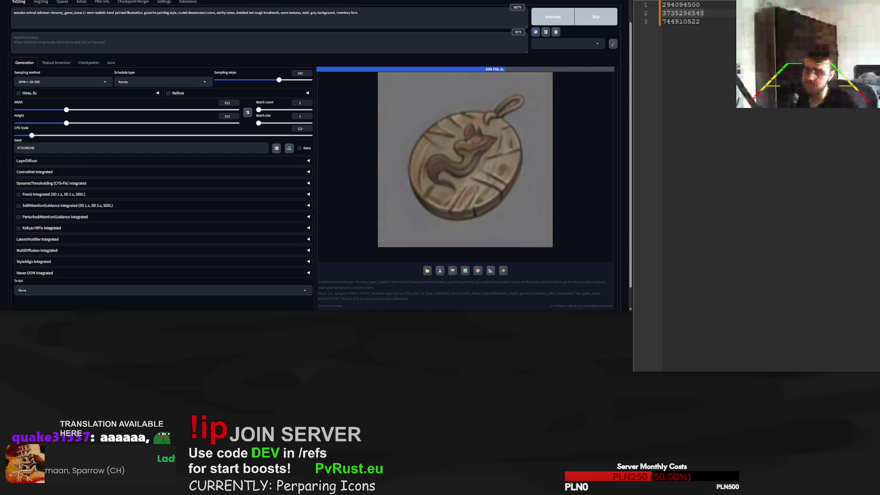
{"action": "left_click", "coordinate": [700, 5]}
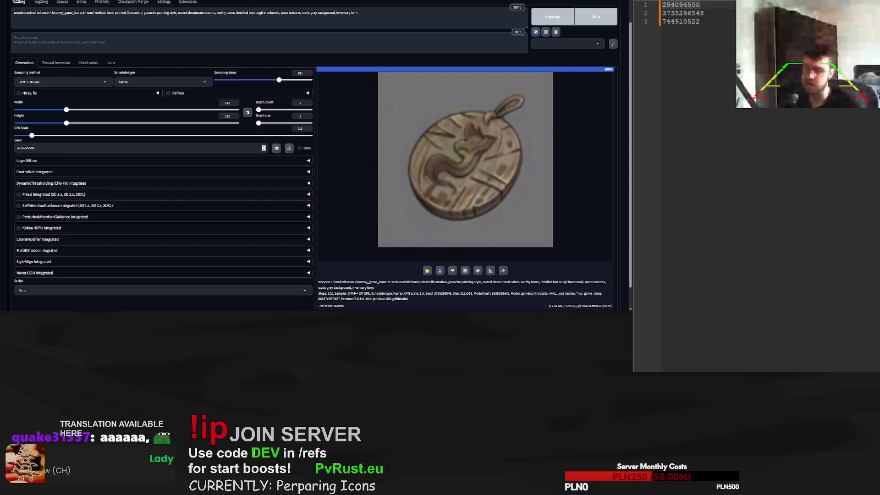
{"action": "left_click_drag", "start_coordinate": [35, 148], "coordinate": [16, 148]}
{"action": "key", "text": "ctrl+v"}
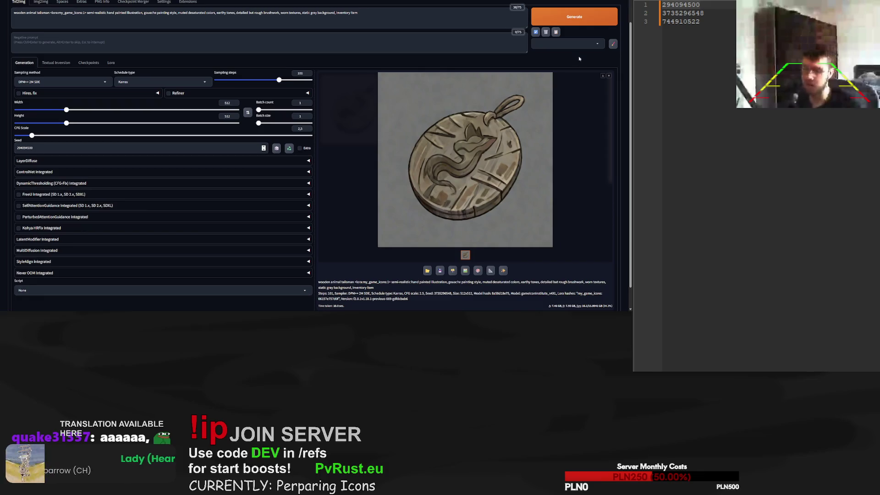
{"action": "left_click", "coordinate": [588, 18]}
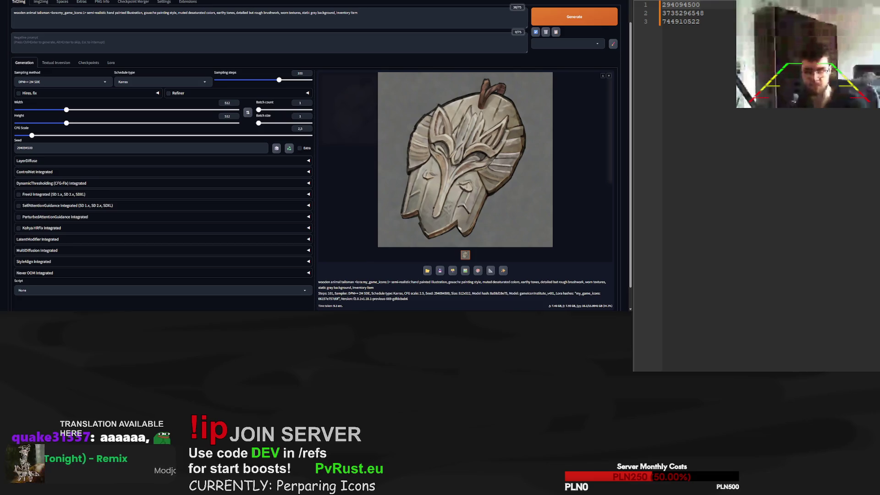
Render seed 744910522 at 70, 56, 28 and 138 sampling steps
{"action": "left_click", "coordinate": [700, 21]}
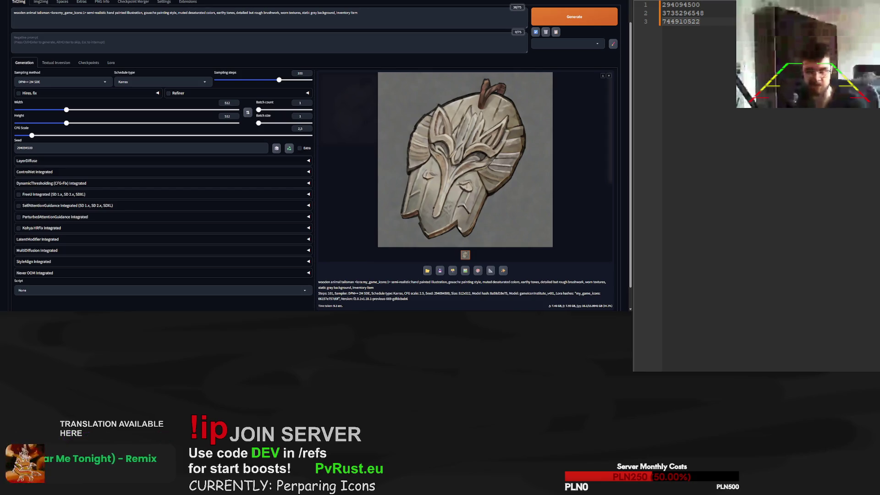
{"action": "double_click", "coordinate": [264, 148]}
{"action": "key", "text": "ctrl+v"}
{"action": "mouse_move", "coordinate": [278, 80]}
{"action": "left_mouse_down"}
{"action": "mouse_move", "coordinate": [249, 80]}
{"action": "mouse_move", "coordinate": [259, 80]}
{"action": "left_mouse_up"}
{"action": "left_click", "coordinate": [561, 19]}
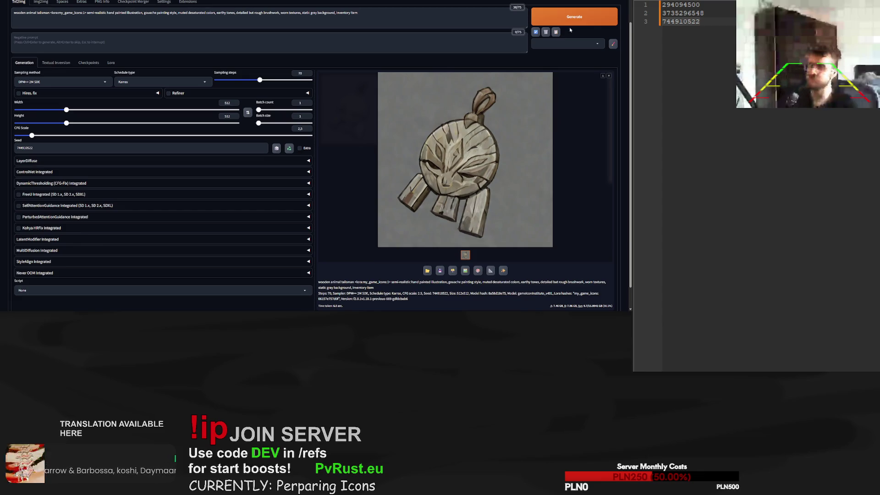
{"action": "left_click_drag", "start_coordinate": [259, 80], "coordinate": [251, 80]}
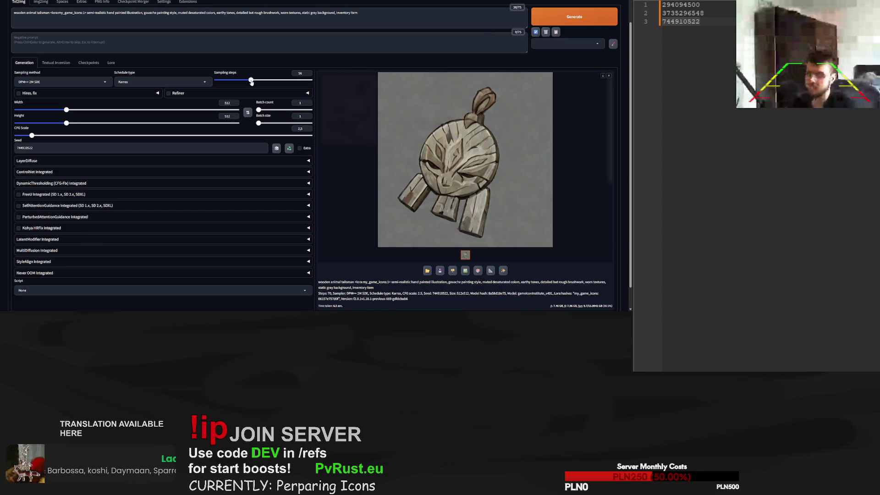
{"action": "left_click", "coordinate": [569, 16]}
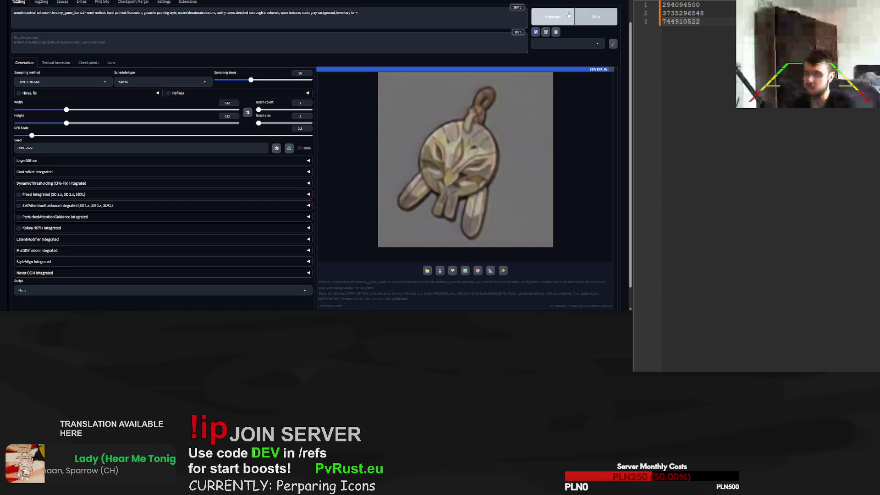
{"action": "left_click_drag", "start_coordinate": [250, 80], "coordinate": [233, 79]}
{"action": "left_click", "coordinate": [582, 26]}
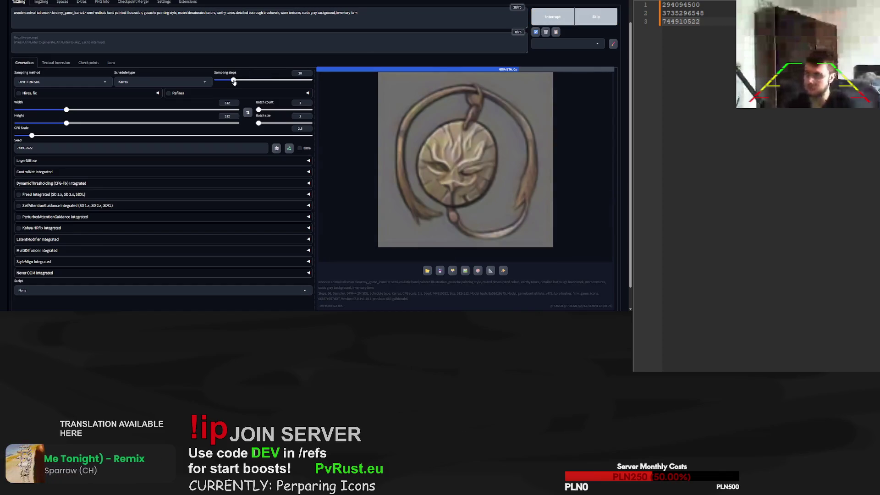
{"action": "left_click_drag", "start_coordinate": [239, 82], "coordinate": [315, 79]}
{"action": "left_click", "coordinate": [577, 16]}
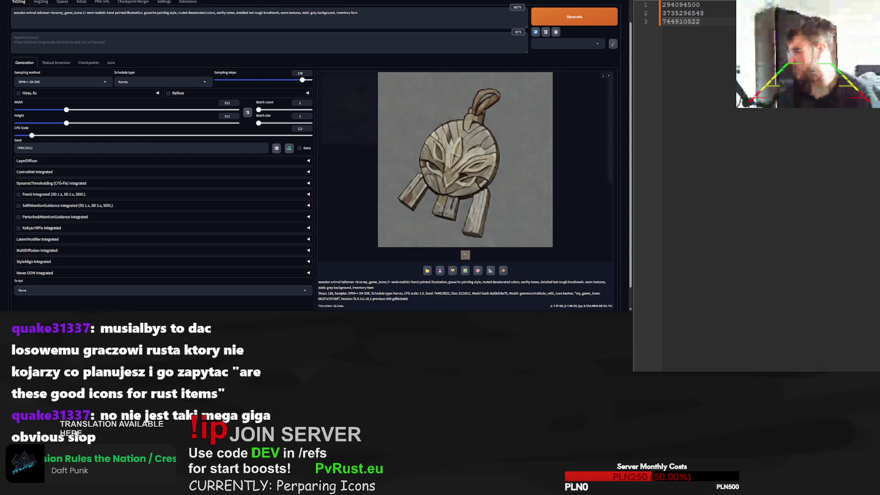
Once the 138-step render finishes, switch the notes back to the ICONS list
{"action": "key", "text": "ctrl+Tab"}
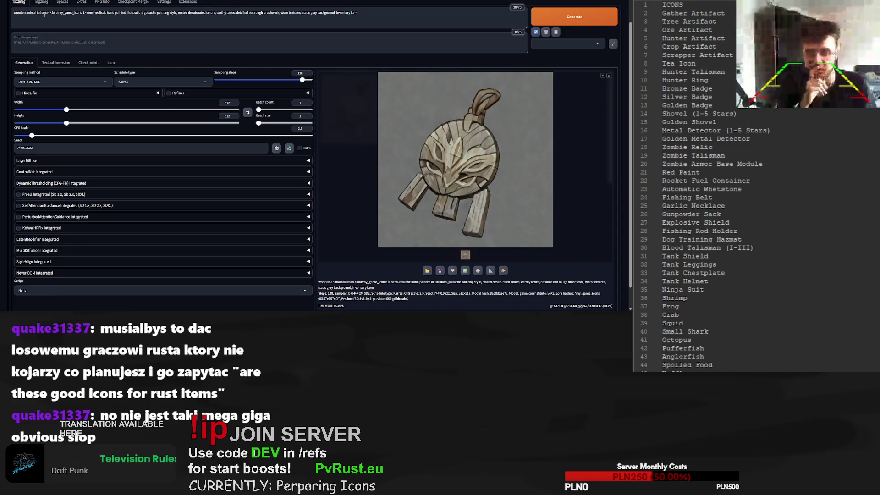
Replace 'wooden animal talisman' with 'ring with wolf head' and render the first ring
{"action": "left_click_drag", "start_coordinate": [49, 13], "coordinate": [4, 16]}
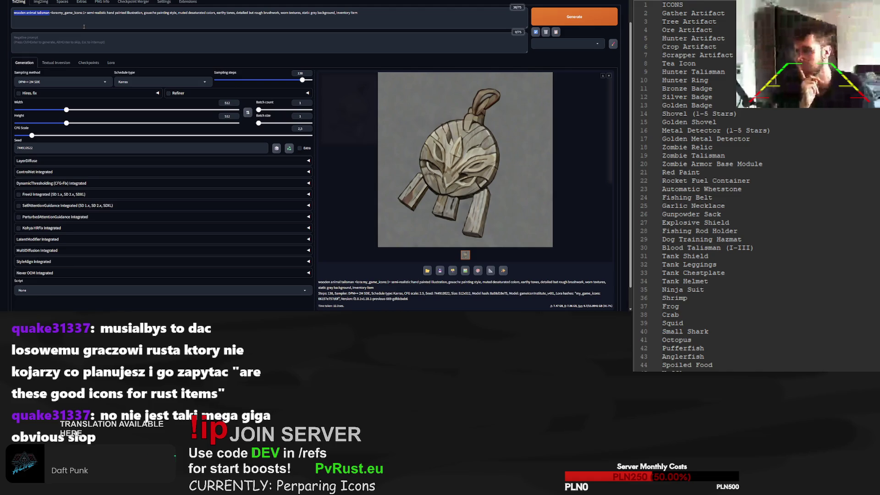
{"action": "type", "text": "ring with wolf head"}
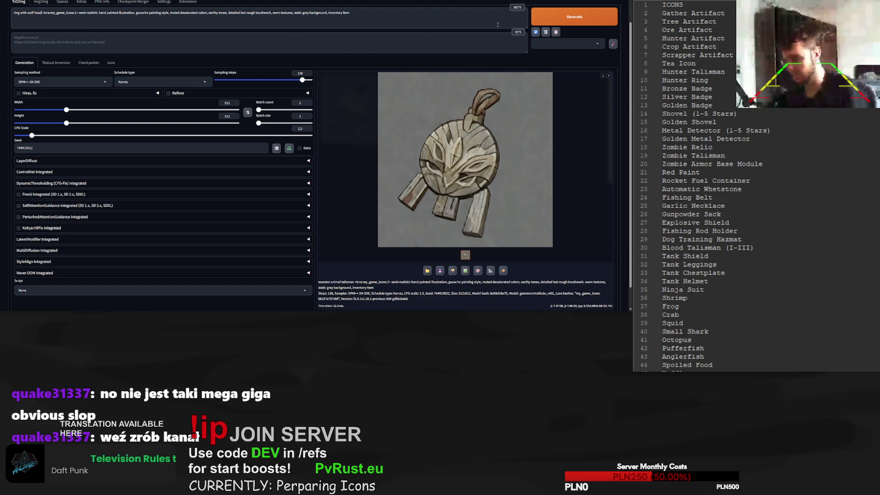
{"action": "left_click", "coordinate": [571, 18]}
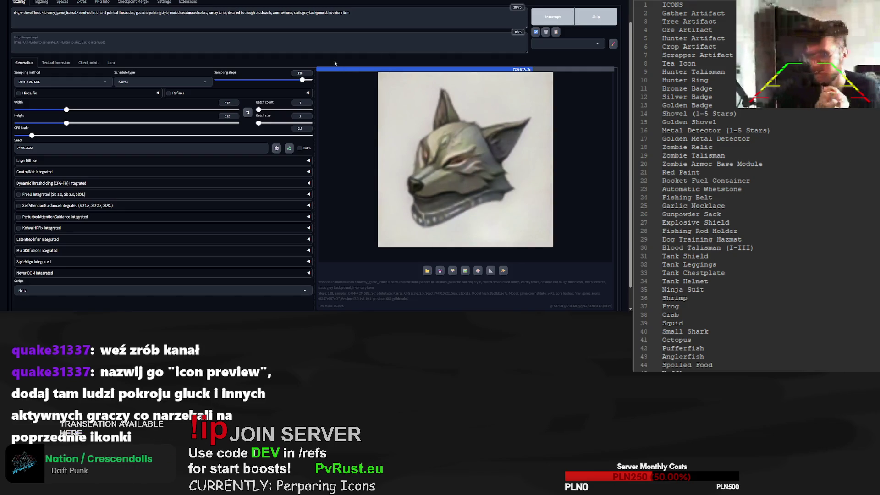
Render wolf-head rings at 22 sampling steps, then with a random seed (-1)
{"action": "left_click_drag", "start_coordinate": [290, 81], "coordinate": [230, 80]}
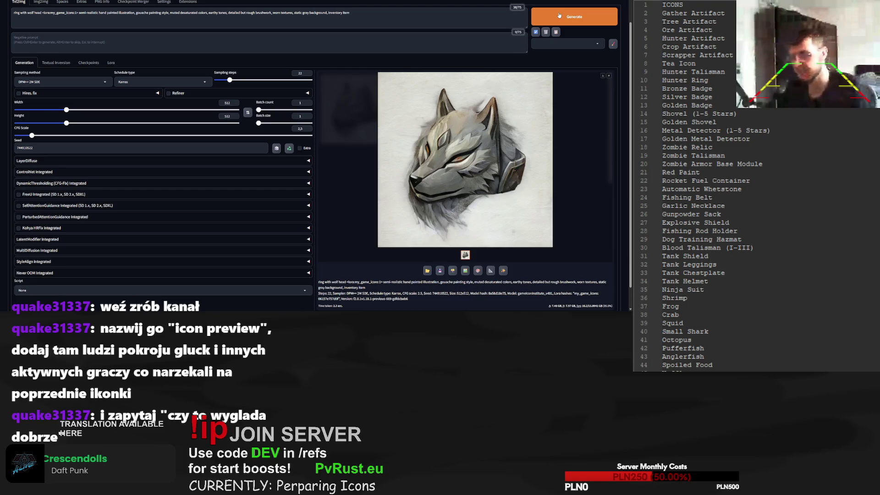
{"action": "left_click", "coordinate": [566, 16]}
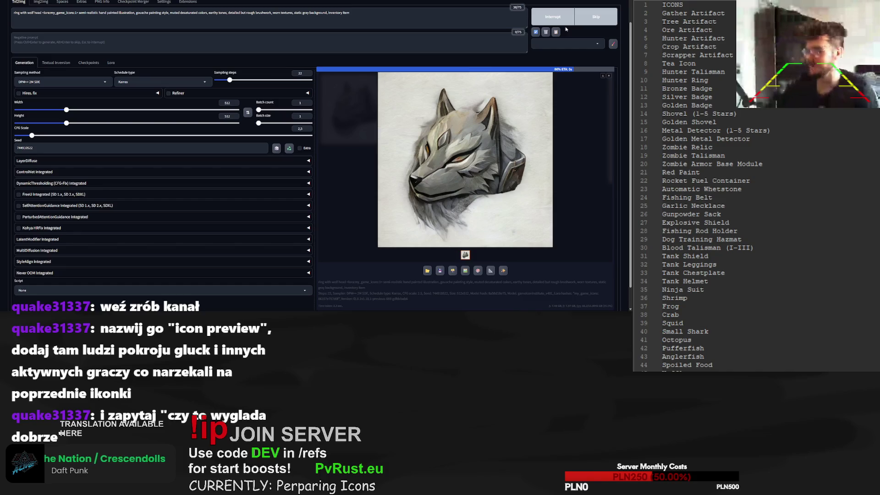
{"action": "left_click", "coordinate": [276, 149]}
{"action": "left_click", "coordinate": [594, 18]}
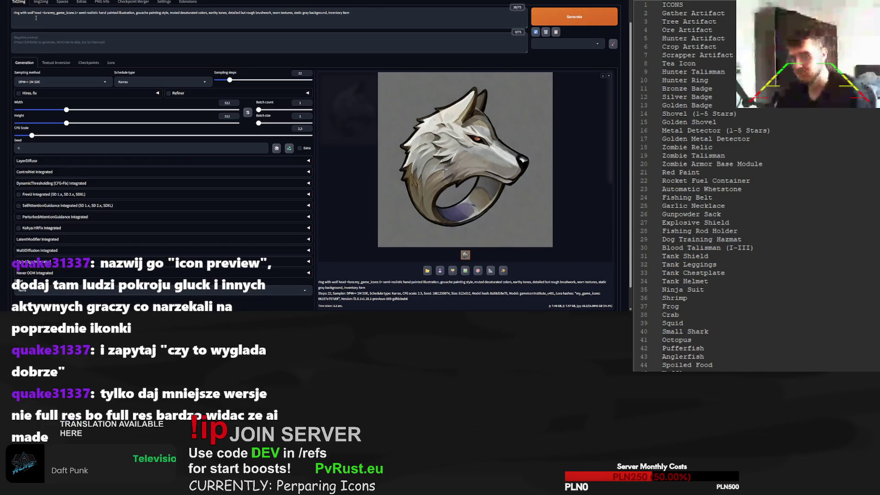
{"action": "left_click", "coordinate": [26, 13]}
Make the prompt 'ring with metallic wolf head' and generate several random-seed ring variations
{"action": "type", "text": "metal"}
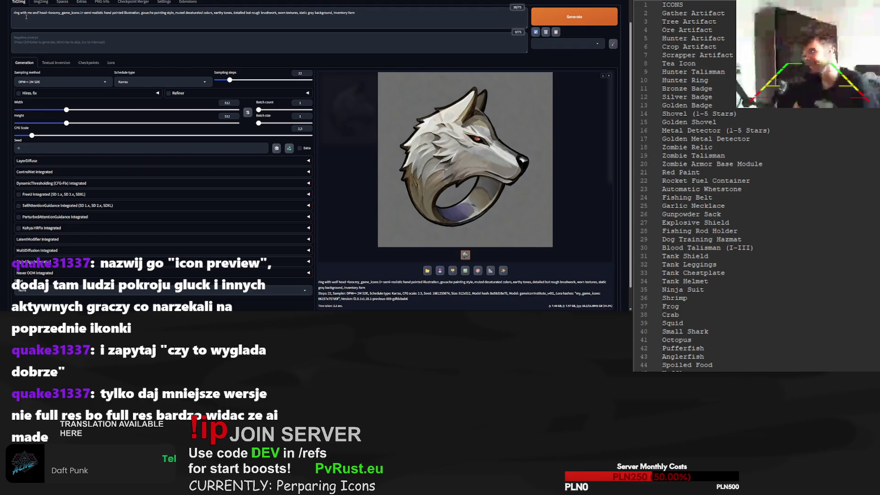
{"action": "type", "text": "lic"}
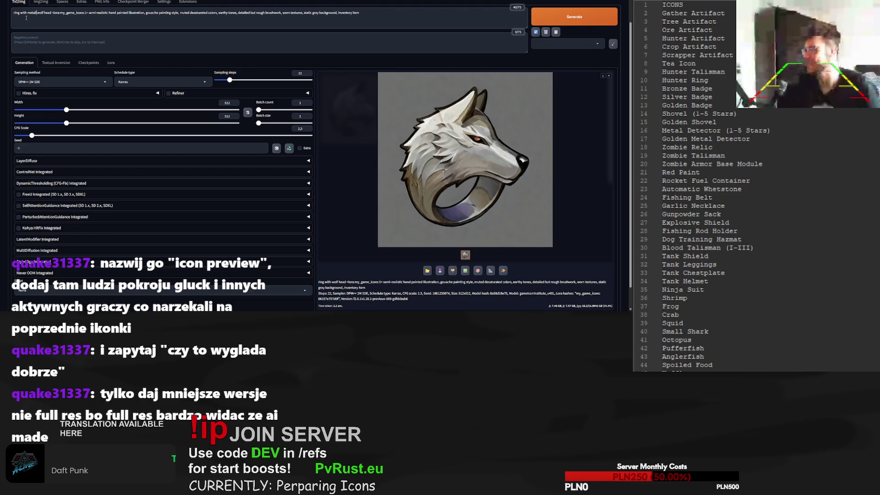
{"action": "key", "text": "ctrl+Return"}
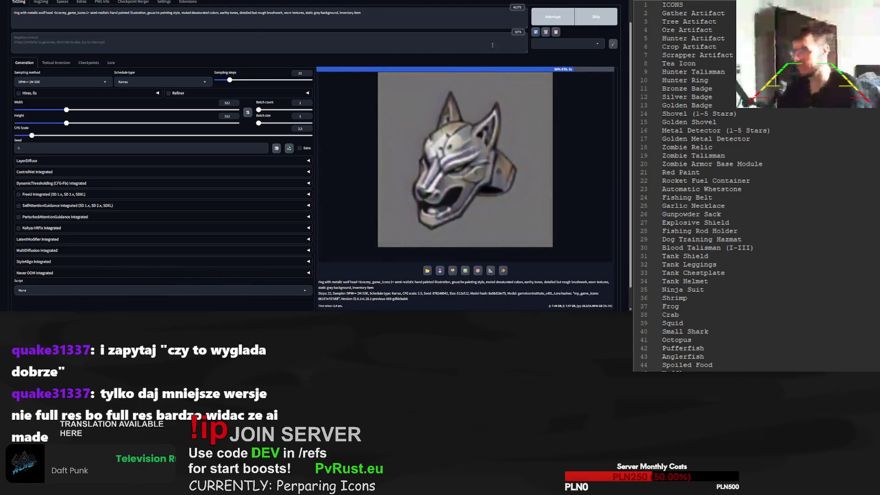
{"action": "left_click", "coordinate": [568, 17]}
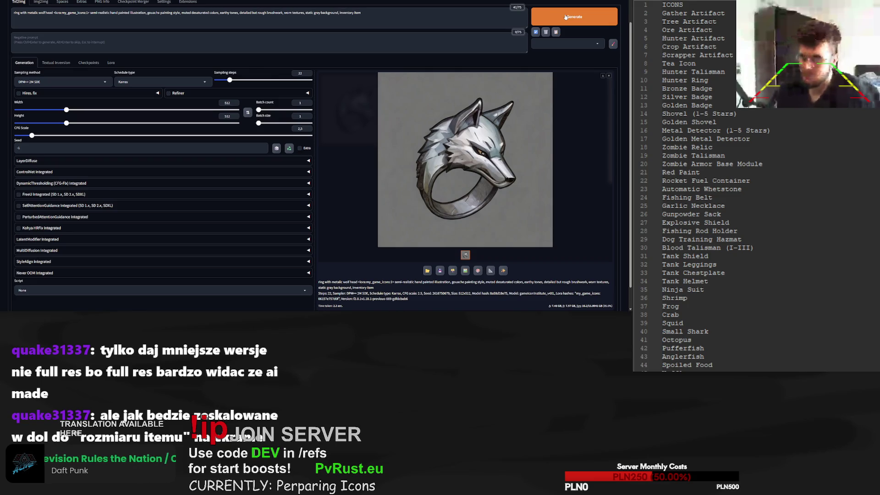
{"action": "left_click", "coordinate": [565, 17]}
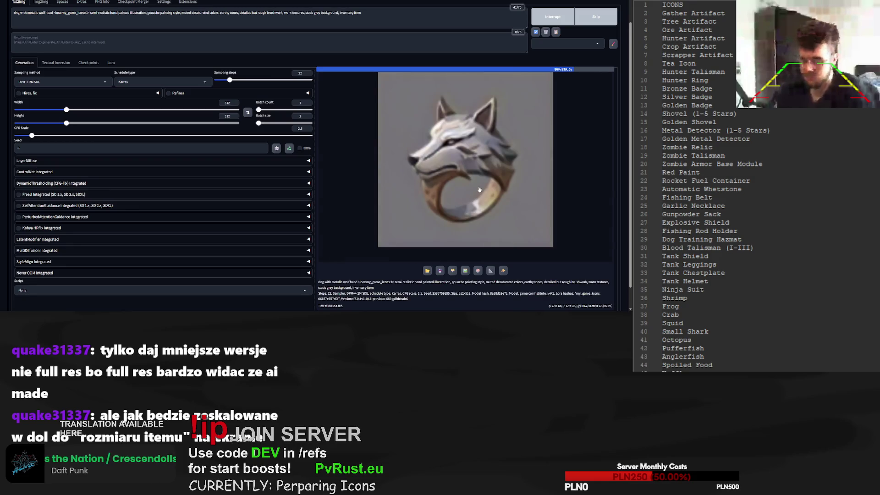
{"action": "scroll", "coordinate": [512, 109], "scroll_direction": "down", "scroll_amount": 1}
{"action": "scroll", "coordinate": [513, 109], "scroll_direction": "down", "scroll_amount": 1}
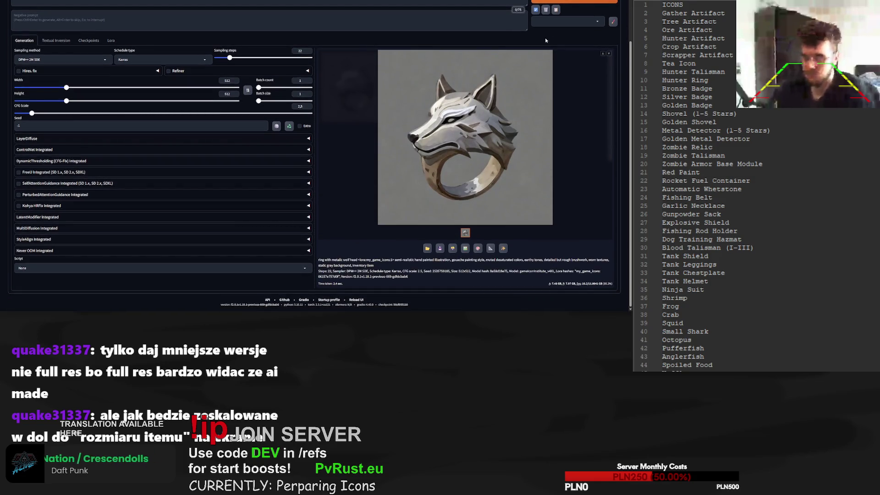
{"action": "scroll", "coordinate": [546, 40], "scroll_direction": "up", "scroll_amount": 4}
{"action": "left_click", "coordinate": [554, 41]}
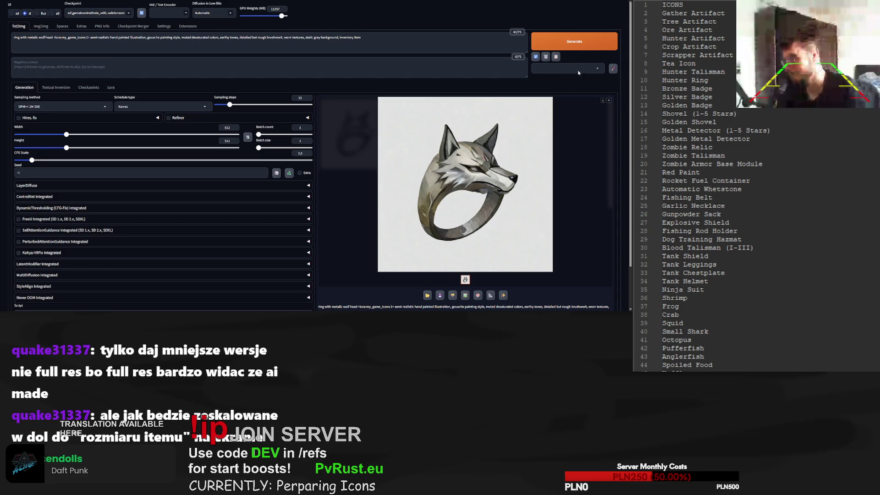
{"action": "scroll", "coordinate": [477, 268], "scroll_direction": "down", "scroll_amount": 1}
{"action": "double_click", "coordinate": [439, 270]}
{"action": "key", "text": "ctrl+c"}
{"action": "left_click", "coordinate": [699, 43]}
{"action": "key", "text": "ctrl+a"}
{"action": "key", "text": "ctrl+v"}
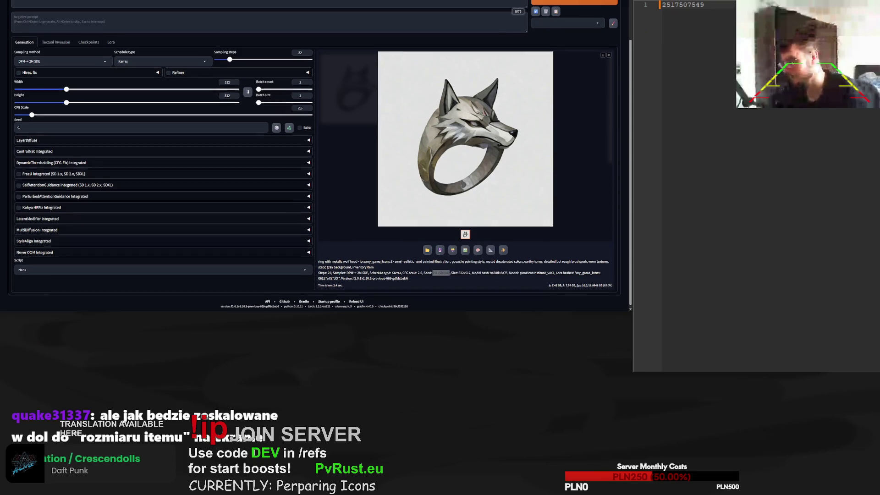
{"action": "scroll", "coordinate": [582, 27], "scroll_direction": "up", "scroll_amount": 1}
Generate five more random-seed wolf-ring variations
{"action": "left_click", "coordinate": [583, 17]}
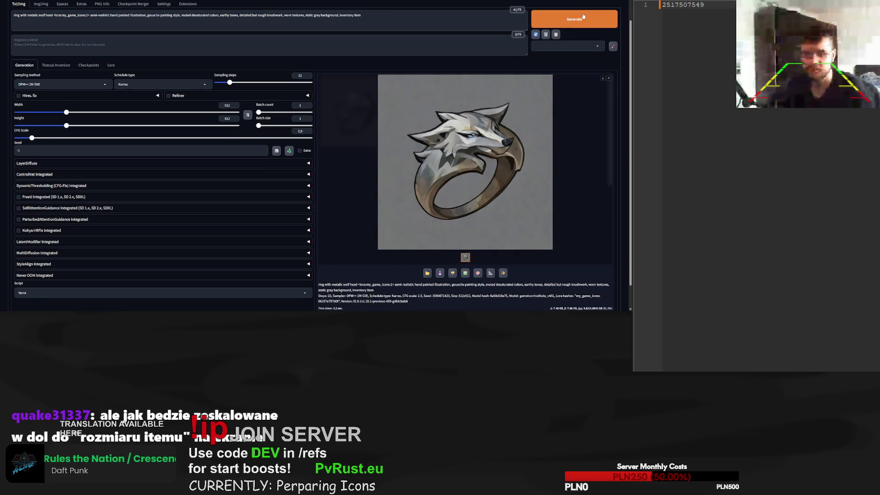
{"action": "left_click", "coordinate": [585, 19]}
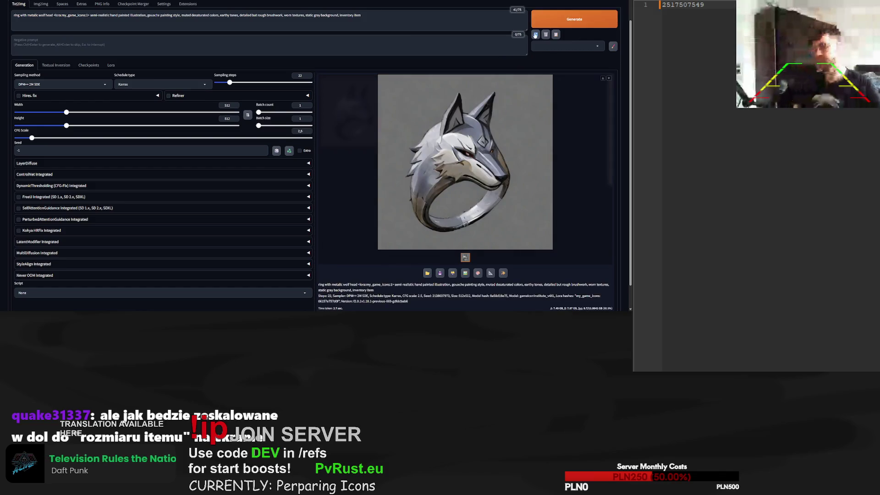
{"action": "left_click", "coordinate": [570, 22]}
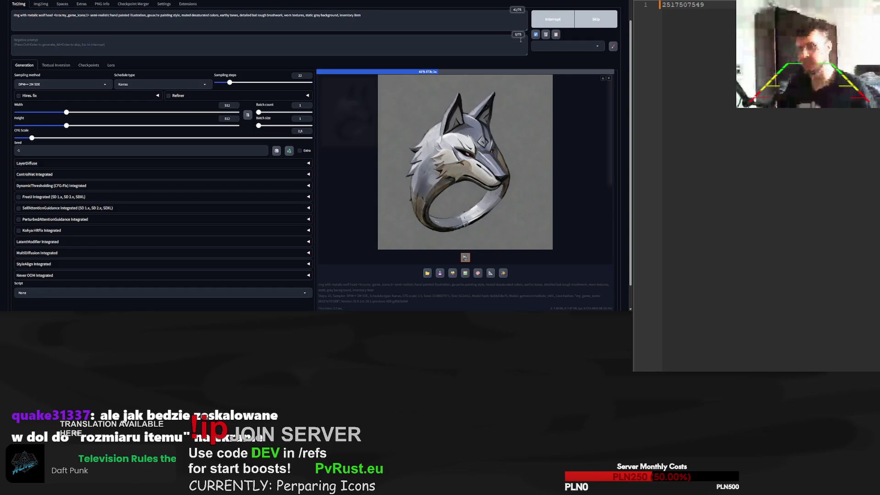
{"action": "left_click", "coordinate": [567, 25]}
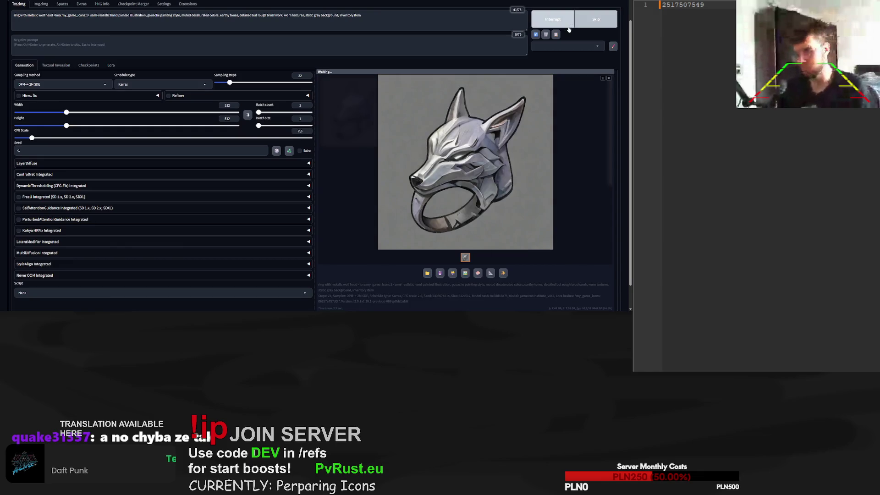
{"action": "left_click", "coordinate": [567, 27]}
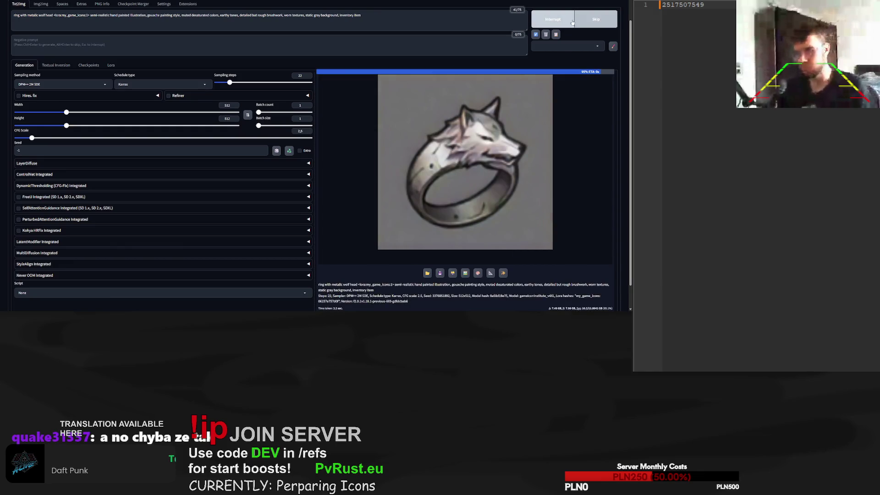
{"action": "scroll", "coordinate": [485, 260], "scroll_direction": "down", "scroll_amount": 2}
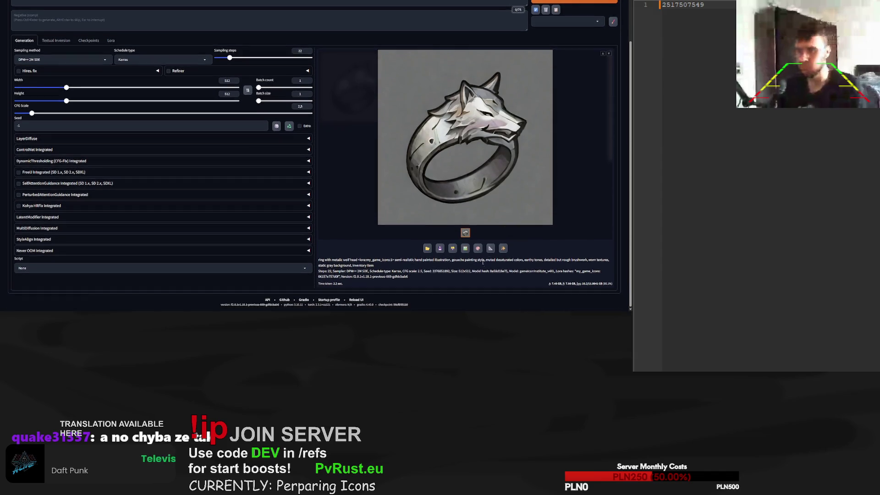
{"action": "double_click", "coordinate": [440, 271]}
{"action": "key", "text": "ctrl+c"}
{"action": "key", "text": "Return"}
{"action": "key", "text": "ctrl+v"}
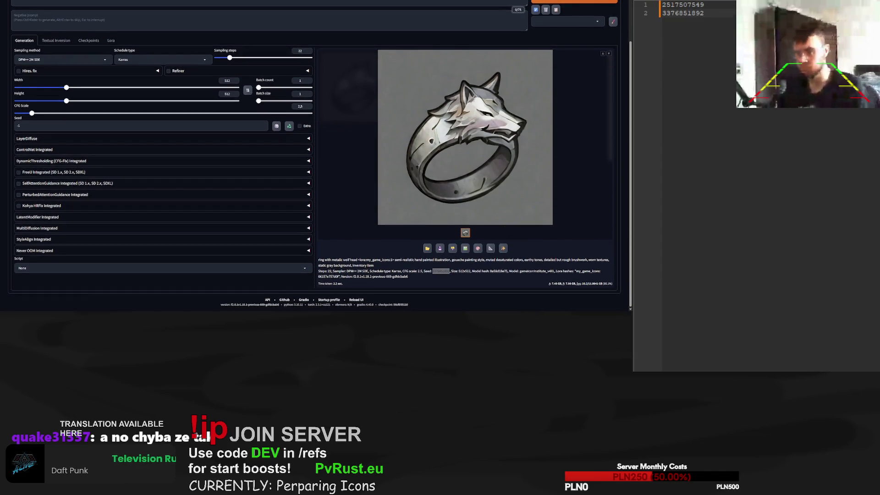
{"action": "scroll", "coordinate": [320, 156], "scroll_direction": "up", "scroll_amount": 2}
Generate four more random-seed wolf-ring variations
{"action": "left_click", "coordinate": [588, 16]}
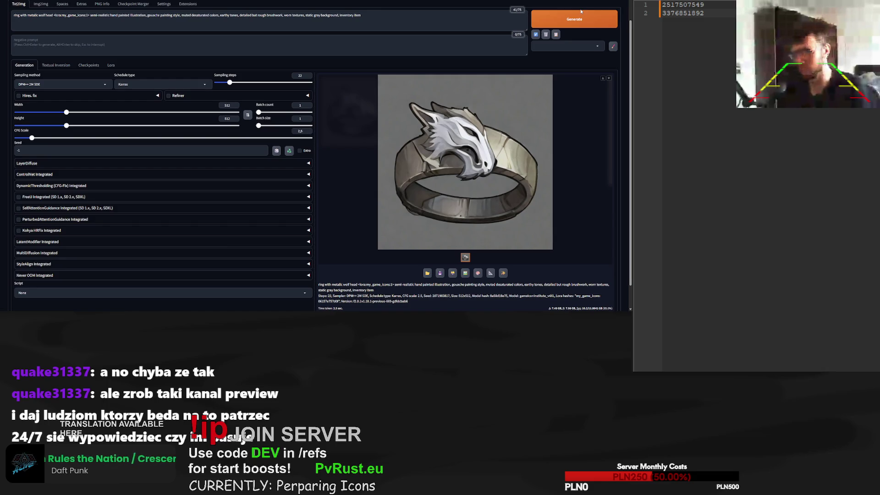
{"action": "left_click", "coordinate": [581, 12]}
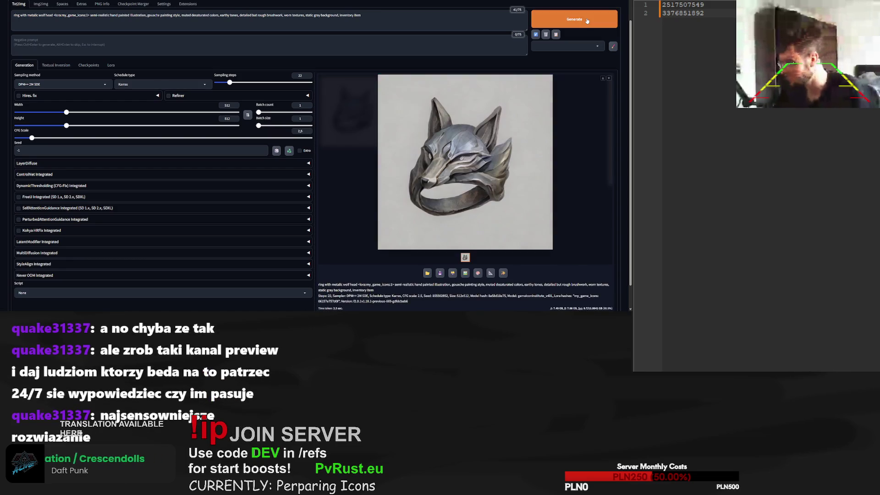
{"action": "left_click", "coordinate": [587, 20]}
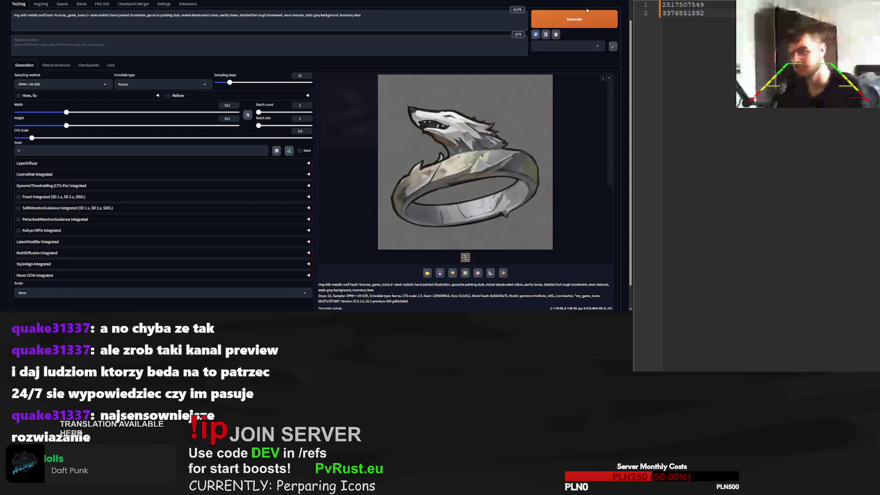
{"action": "left_click", "coordinate": [573, 24]}
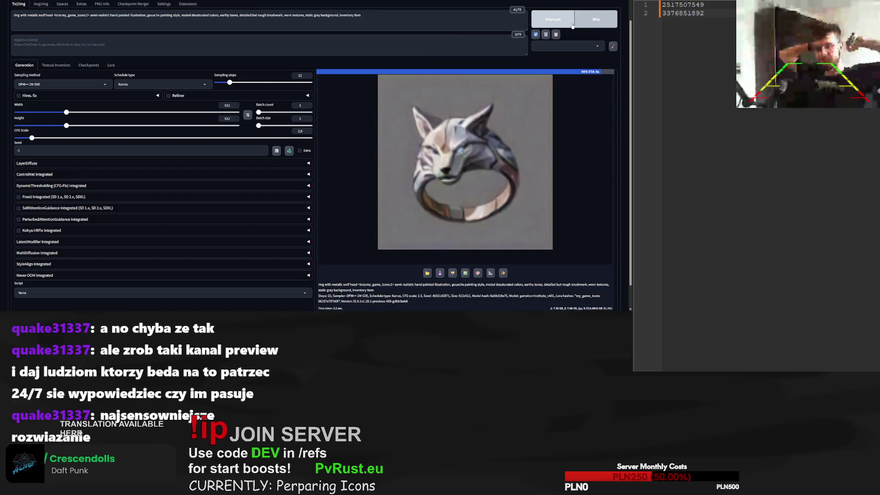
{"action": "scroll", "coordinate": [436, 273], "scroll_direction": "down", "scroll_amount": 1}
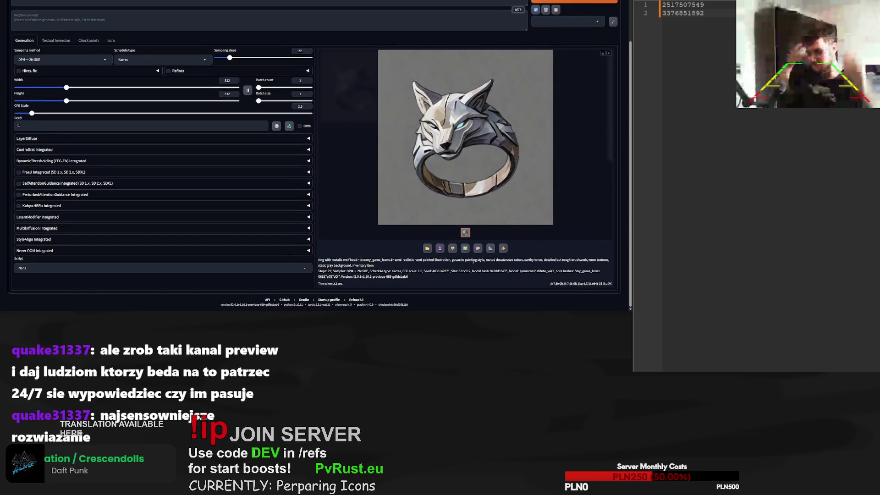
{"action": "double_click", "coordinate": [441, 271]}
{"action": "key", "text": "ctrl+c"}
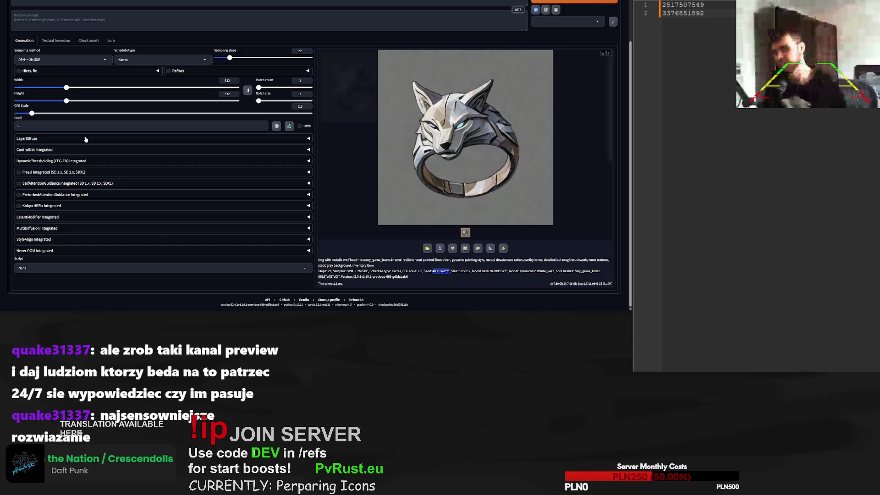
{"action": "left_click", "coordinate": [220, 125]}
{"action": "key", "text": "ctrl+a"}
{"action": "key", "text": "ctrl+v"}
{"action": "left_click_drag", "start_coordinate": [230, 58], "coordinate": [280, 58]}
{"action": "scroll", "coordinate": [570, 45], "scroll_direction": "up", "scroll_amount": 2}
{"action": "left_click", "coordinate": [569, 45]}
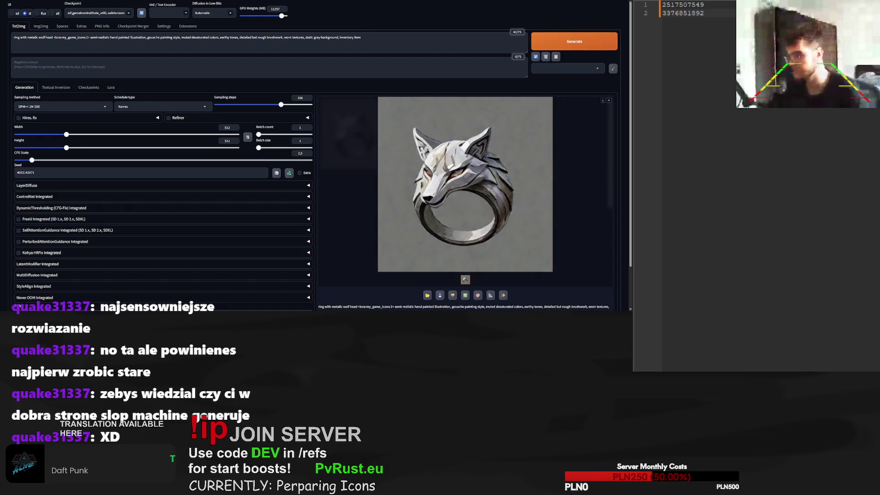
{"action": "key", "text": "Return"}
{"action": "key", "text": "ctrl+v"}
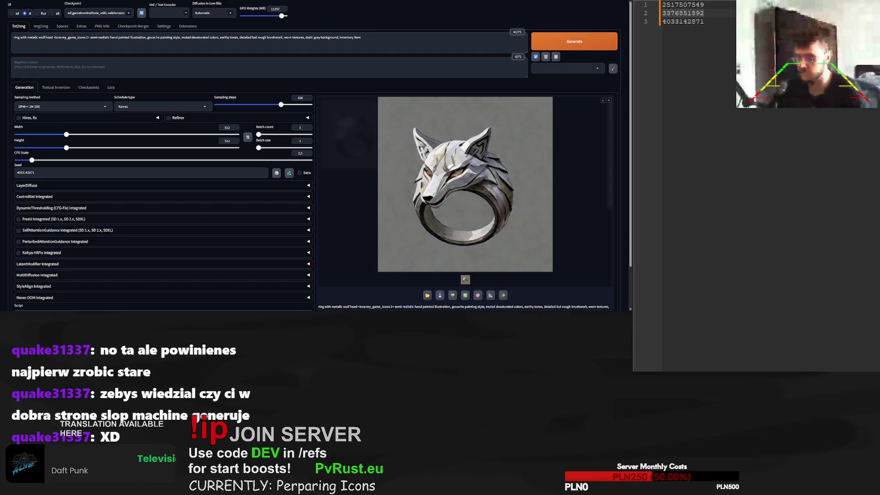
{"action": "key", "text": "ctrl+a"}
{"action": "key", "text": "ctrl+v"}
{"action": "left_click", "coordinate": [577, 44]}
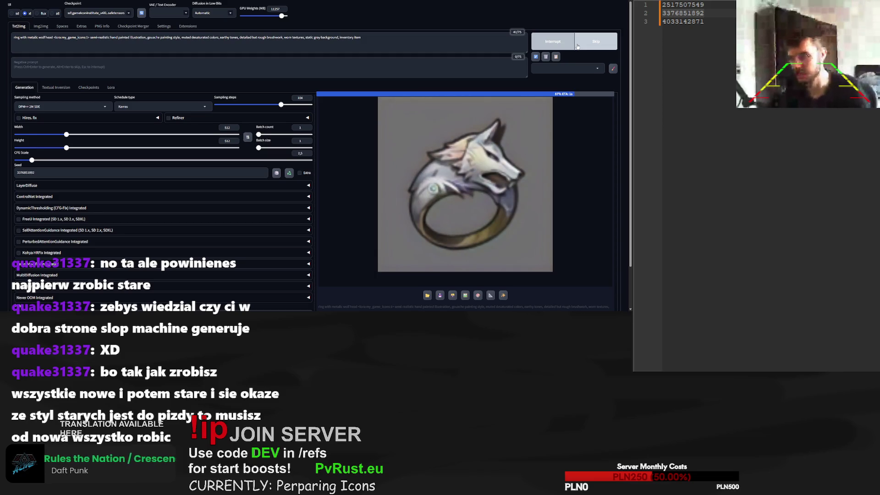
{"action": "left_click", "coordinate": [680, 6]}
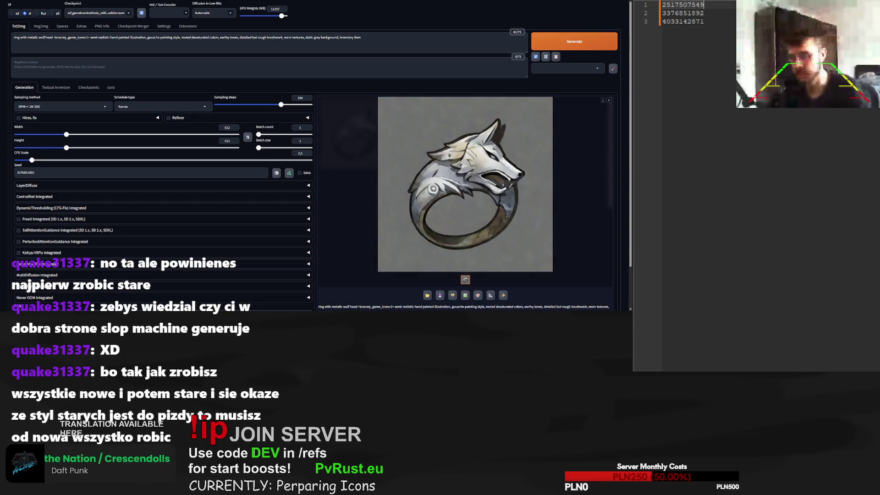
{"action": "triple_click", "coordinate": [264, 173]}
{"action": "key", "text": "ctrl+v"}
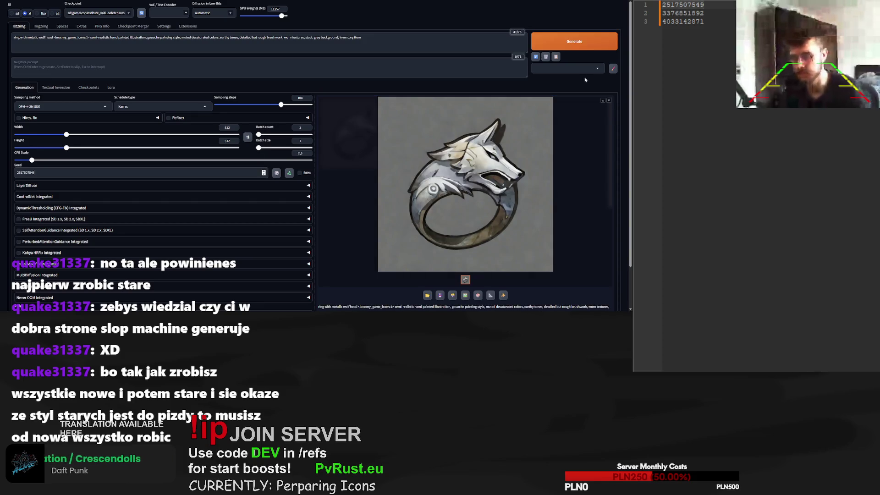
{"action": "key", "text": "ctrl+Return"}
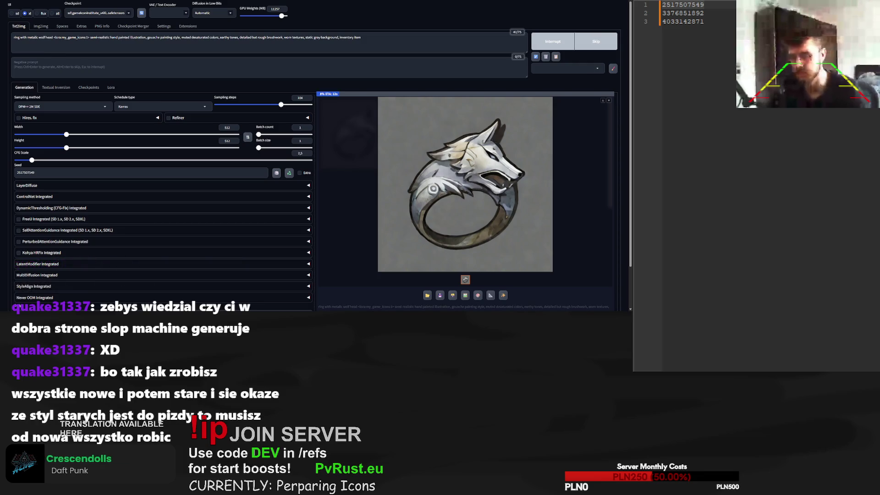
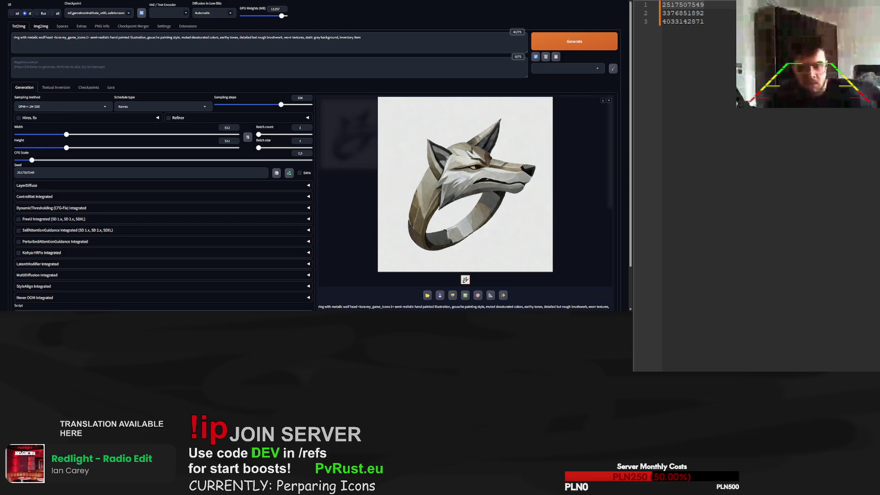
Paste the chest-of-drawers reference into img2img and change the prompt's ring phrase to 'tailor box with drawers'
{"action": "left_click", "coordinate": [40, 27]}
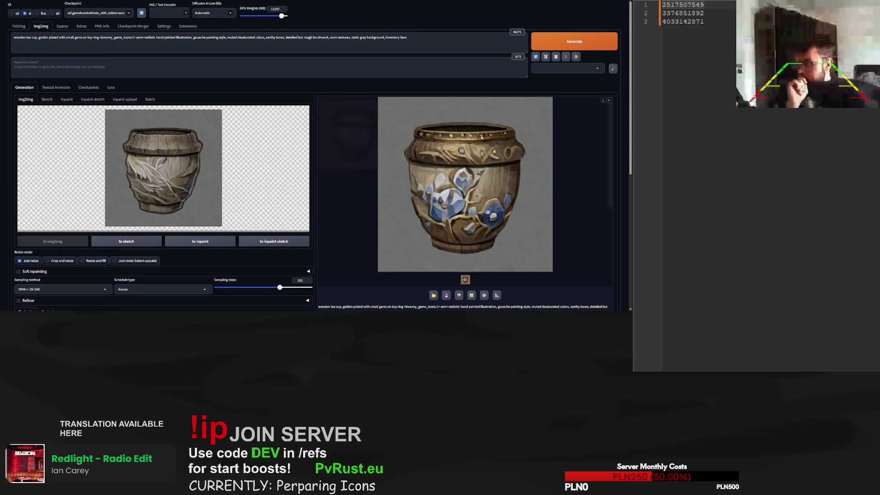
{"action": "key", "text": "ctrl+v"}
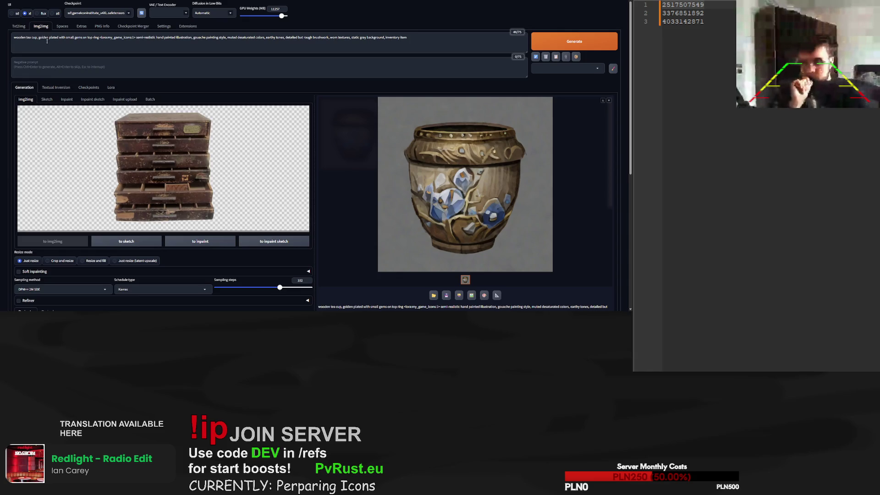
{"action": "left_click_drag", "start_coordinate": [38, 38], "coordinate": [99, 38]}
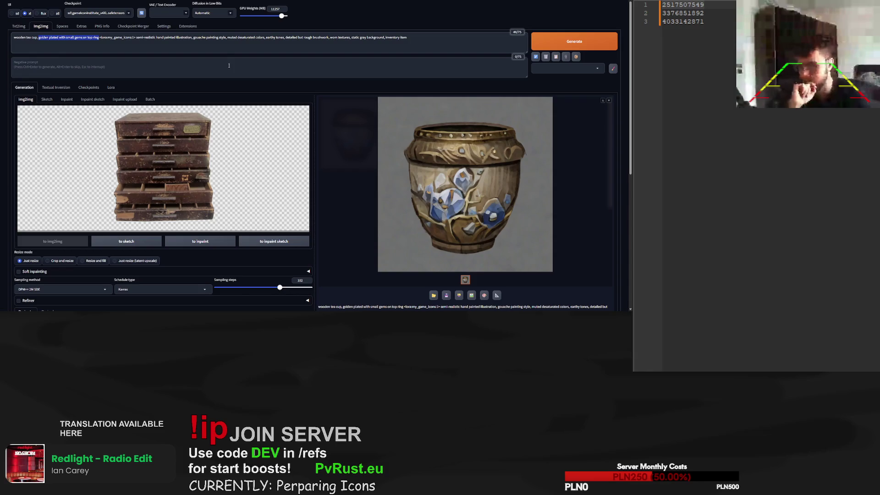
{"action": "type", "text": "tailor box"}
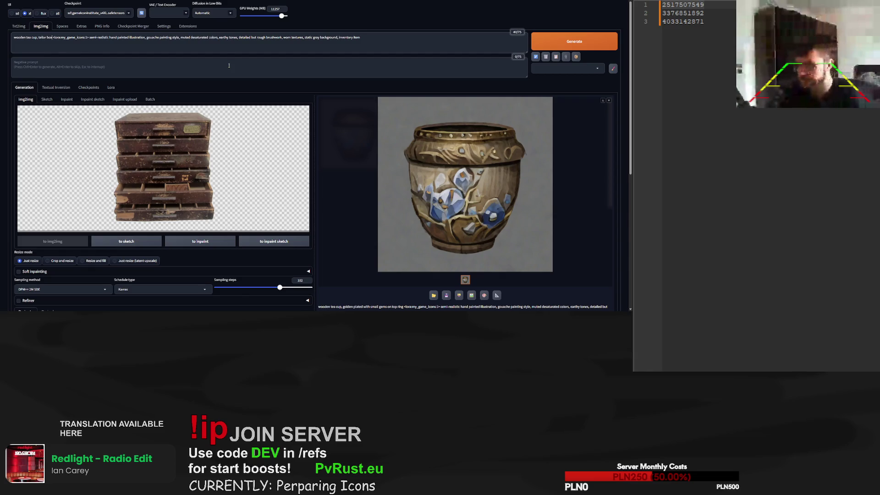
{"action": "type", "text": " with s"}
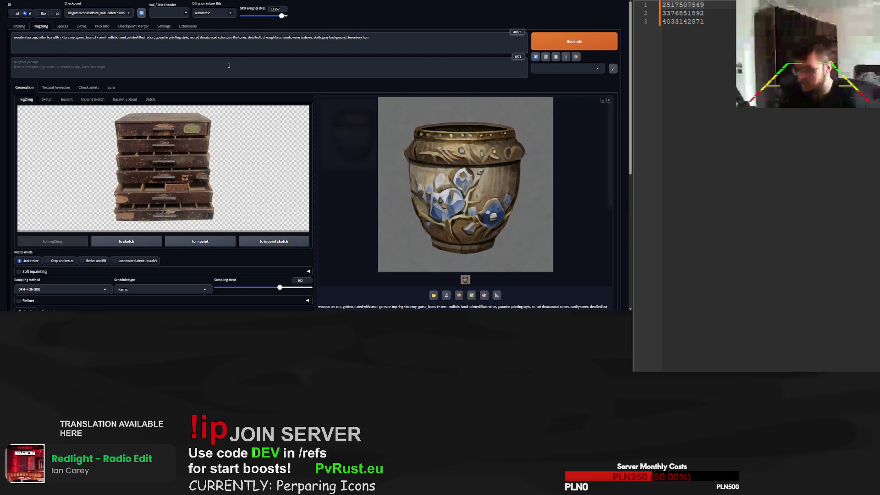
{"action": "key", "text": "BackSpace"}
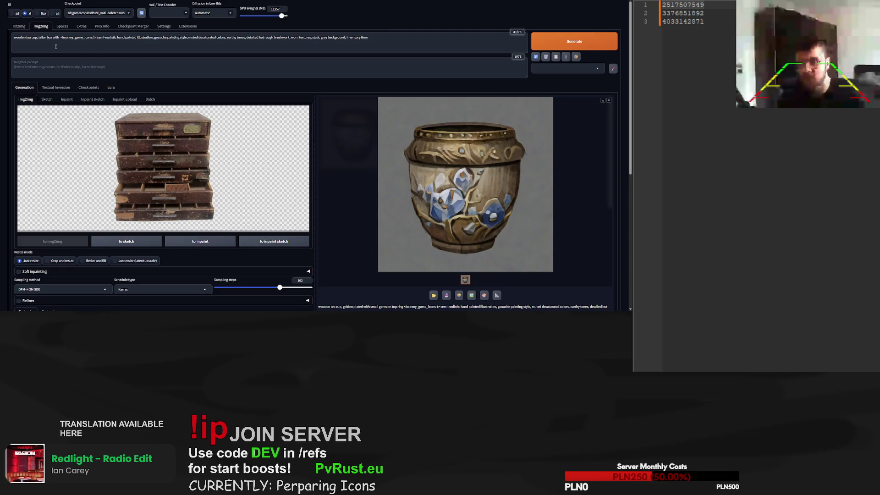
{"action": "type", "text": "crawer "}
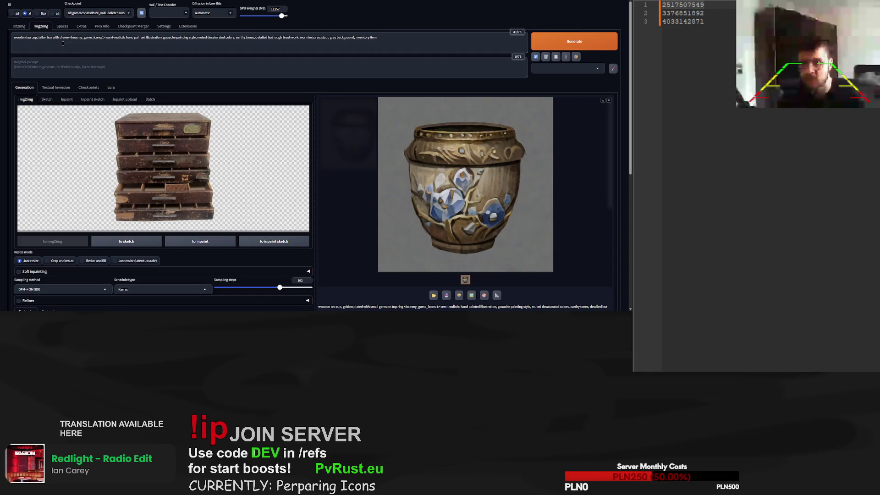
{"action": "type", "text": "s"}
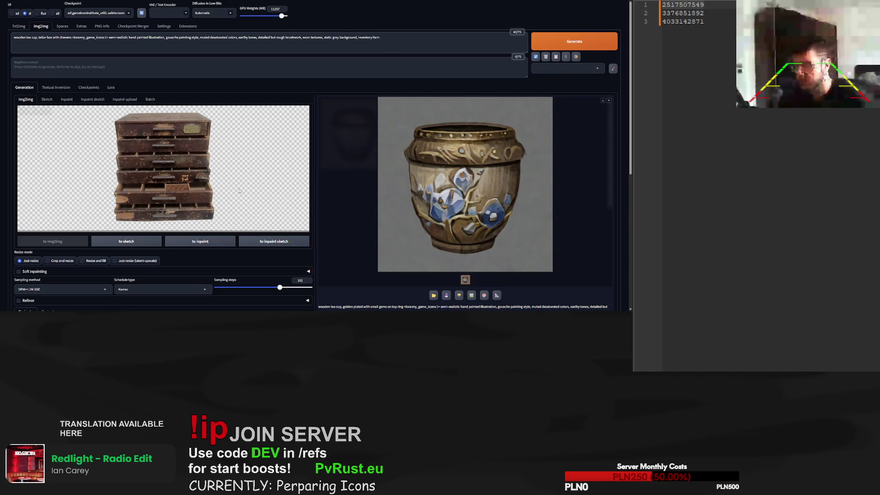
{"action": "scroll", "coordinate": [240, 252], "scroll_direction": "down", "scroll_amount": 3}
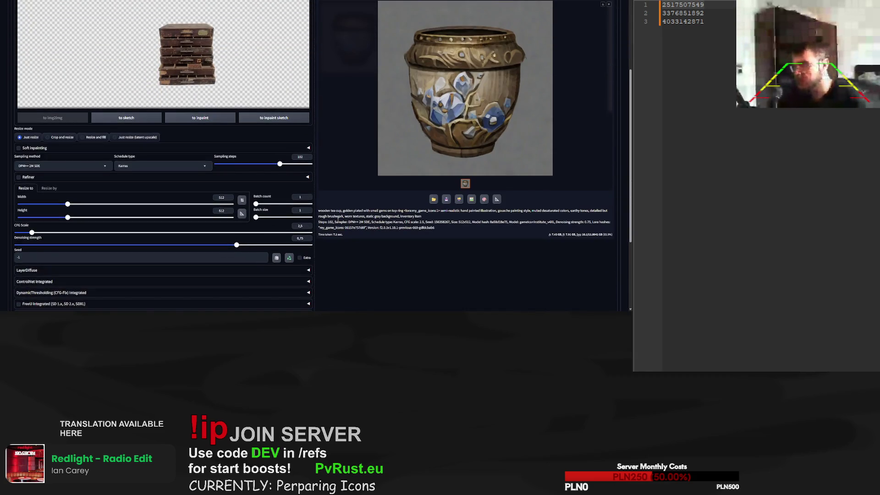
Generate several drawer-chest icons from the reference with sampling steps lowered to 40
{"action": "key", "text": "ctrl+Return"}
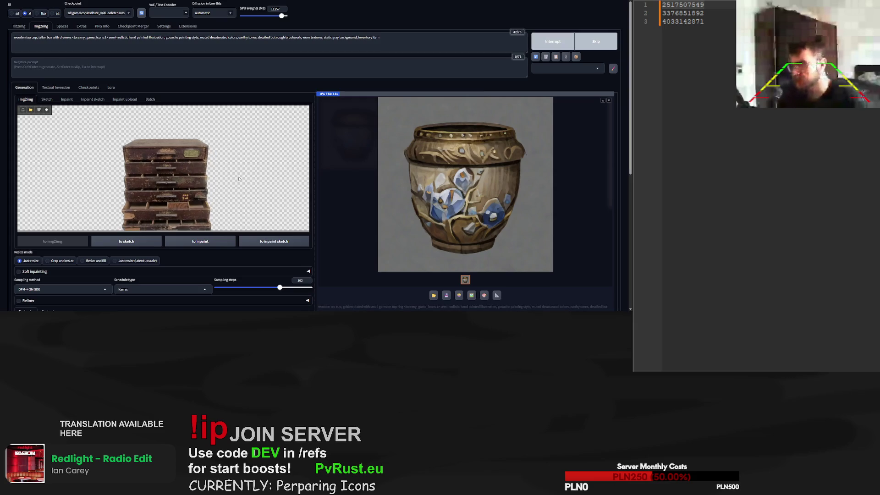
{"action": "scroll", "coordinate": [324, 207], "scroll_direction": "down", "scroll_amount": 1}
{"action": "left_click_drag", "start_coordinate": [280, 263], "coordinate": [240, 266]}
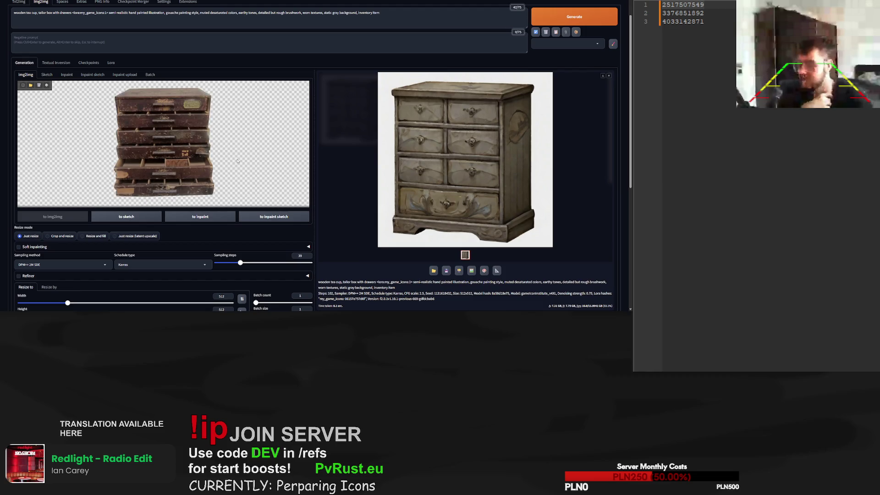
{"action": "left_click", "coordinate": [567, 18]}
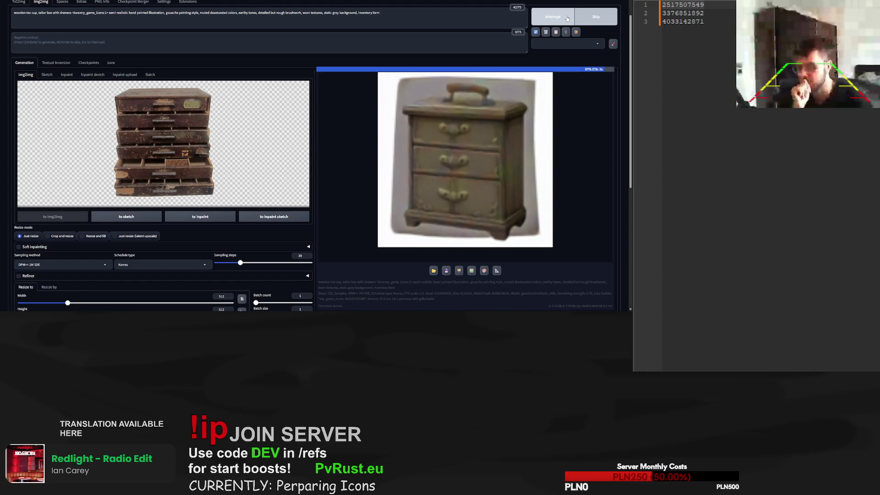
{"action": "left_click", "coordinate": [570, 17]}
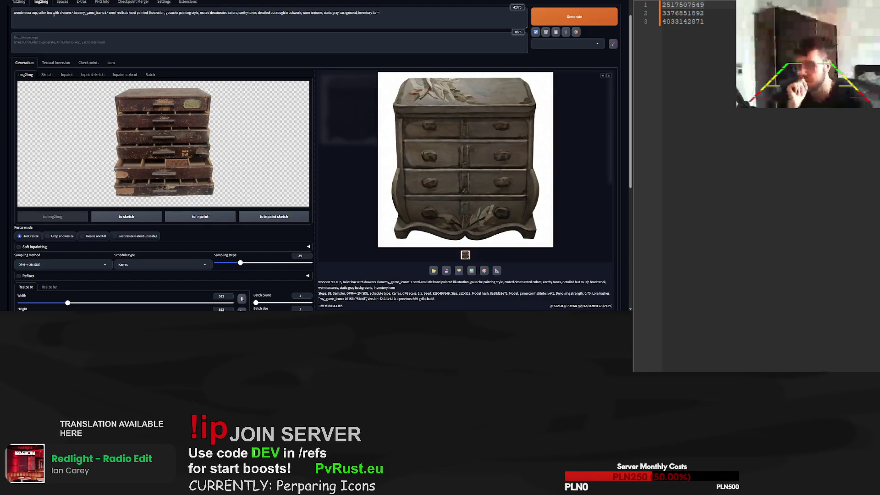
Remove 'with' from the prompt, add ', portable', and generate several more chest variations
{"action": "double_click", "coordinate": [55, 13]}
{"action": "key", "text": "BackSpace"}
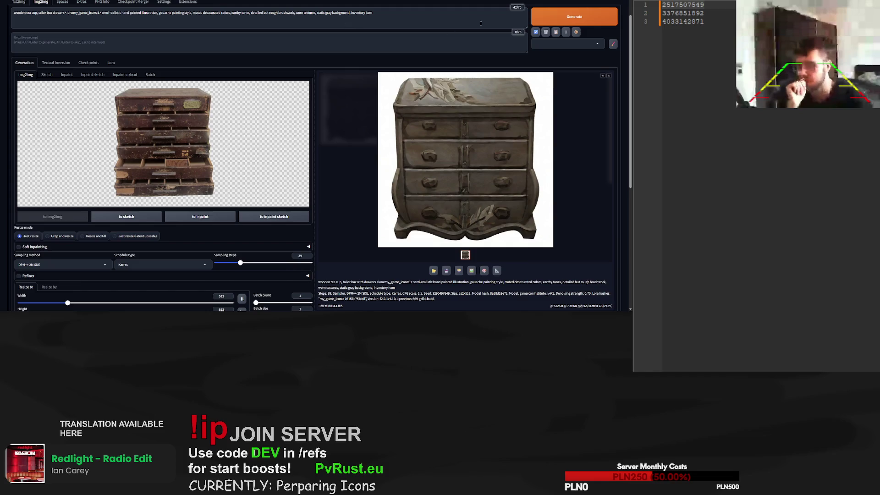
{"action": "type", "text": ", portable"}
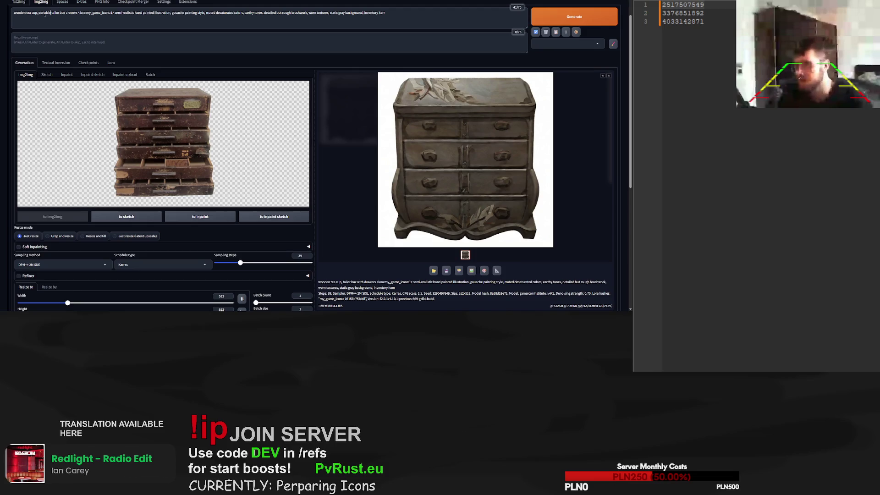
{"action": "key", "text": "ctrl+Return"}
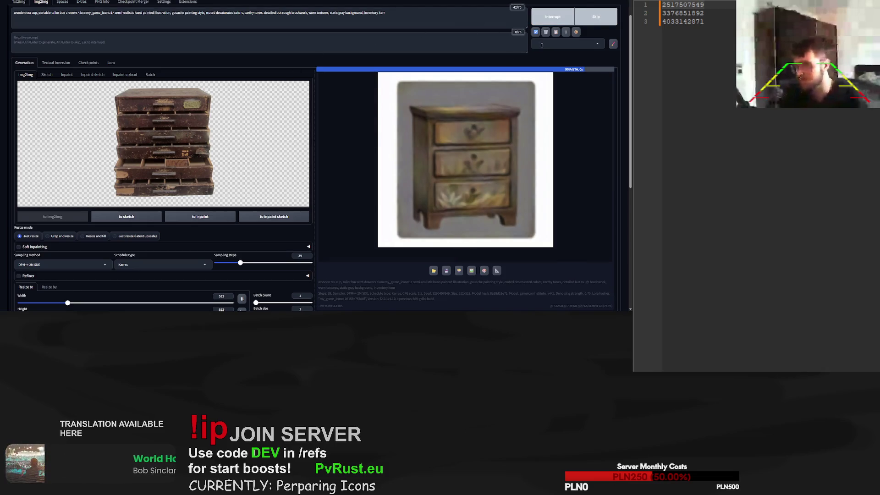
{"action": "left_click", "coordinate": [573, 19]}
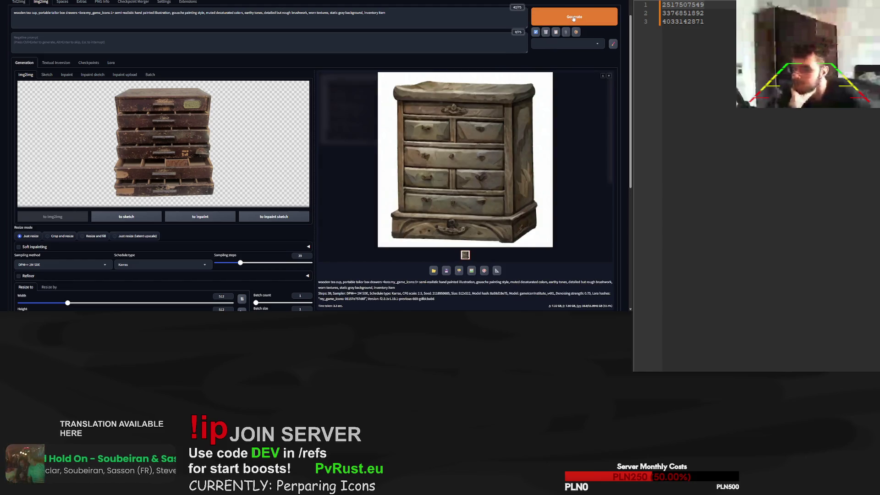
{"action": "left_click", "coordinate": [571, 20]}
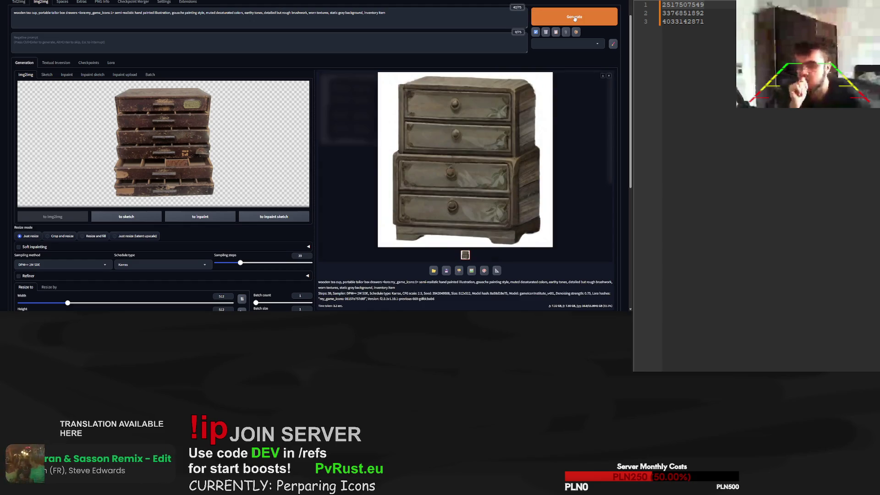
{"action": "left_click", "coordinate": [575, 17]}
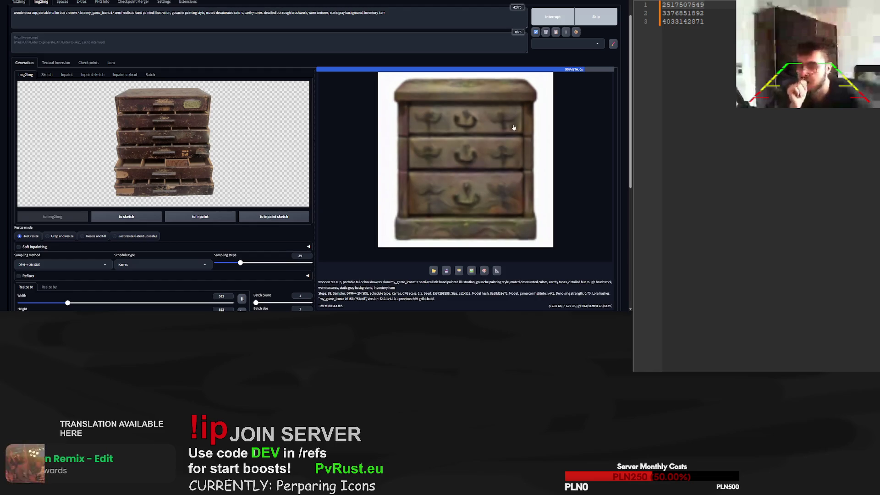
{"action": "scroll", "coordinate": [513, 136], "scroll_direction": "down", "scroll_amount": 1}
{"action": "scroll", "coordinate": [513, 136], "scroll_direction": "up", "scroll_amount": 2}
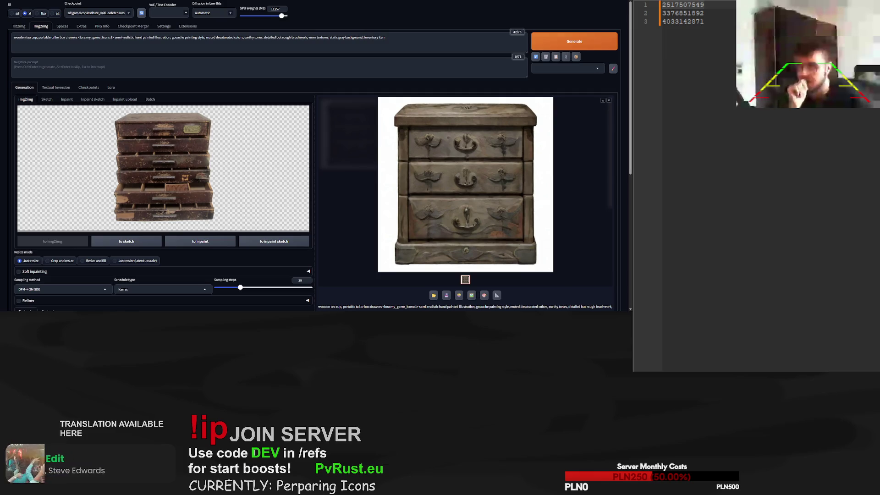
{"action": "scroll", "coordinate": [578, 175], "scroll_direction": "down", "scroll_amount": 3}
{"action": "scroll", "coordinate": [252, 218], "scroll_direction": "down", "scroll_amount": 2}
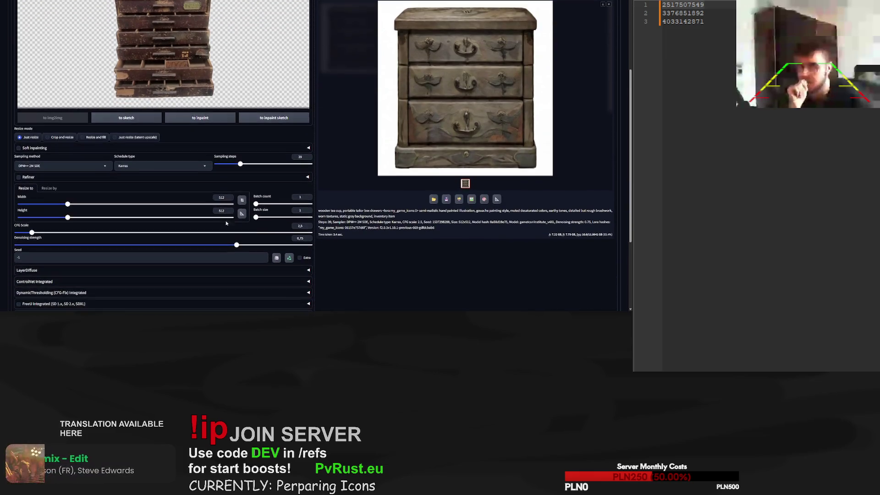
{"action": "double_click", "coordinate": [441, 222]}
{"action": "key", "text": "ctrl+c"}
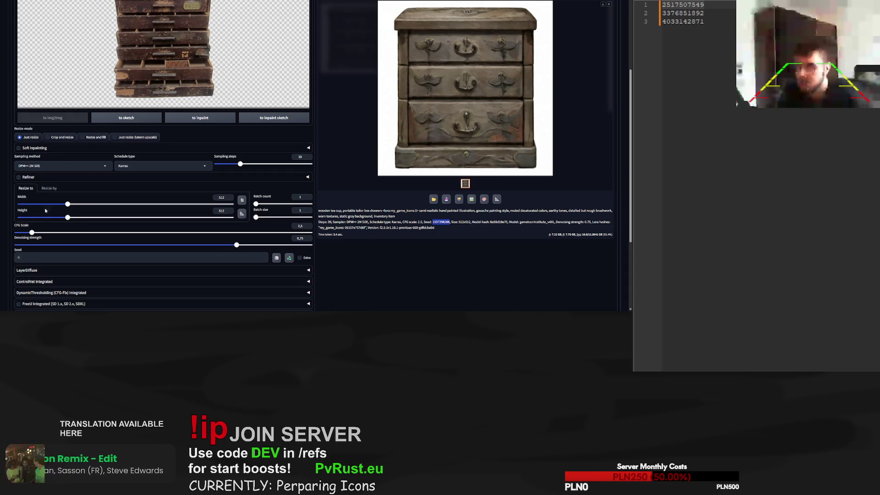
{"action": "scroll", "coordinate": [60, 196], "scroll_direction": "down", "scroll_amount": 1}
{"action": "left_click", "coordinate": [220, 232]}
{"action": "key", "text": "ctrl+v"}
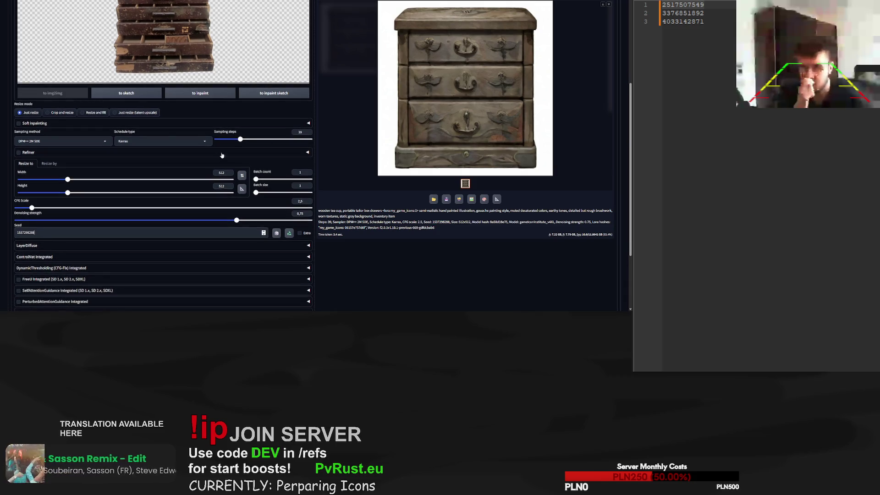
{"action": "left_click_drag", "start_coordinate": [241, 141], "coordinate": [283, 139]}
{"action": "scroll", "coordinate": [567, 85], "scroll_direction": "up", "scroll_amount": 6}
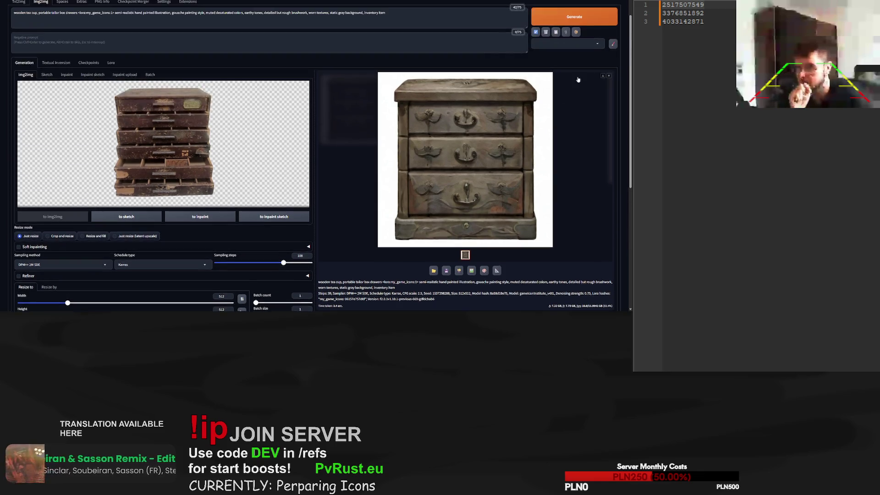
{"action": "left_click", "coordinate": [589, 42]}
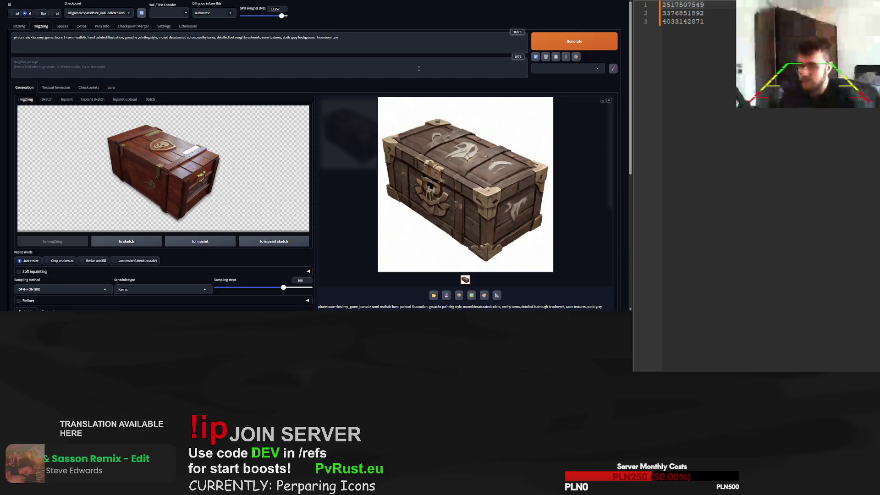
Lower sampling steps to 34 and reset the seed to random
{"action": "scroll", "coordinate": [284, 191], "scroll_direction": "down", "scroll_amount": 2}
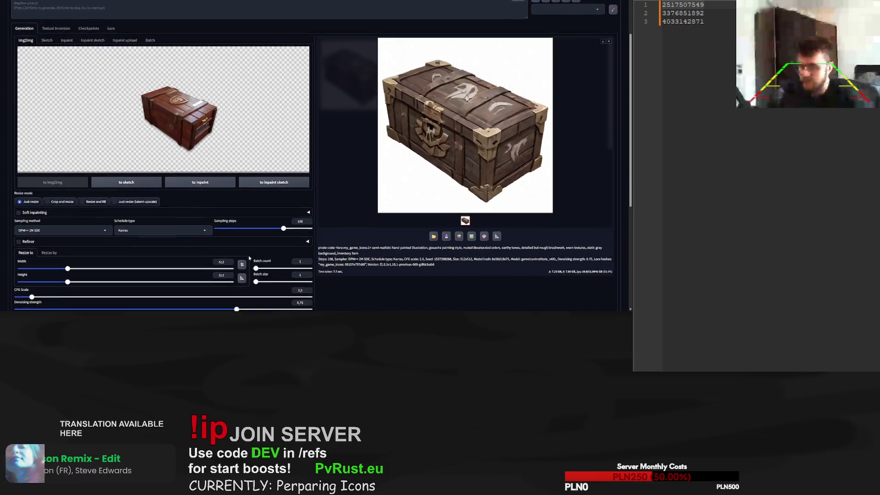
{"action": "left_click_drag", "start_coordinate": [284, 190], "coordinate": [236, 189]}
{"action": "left_click", "coordinate": [276, 283]}
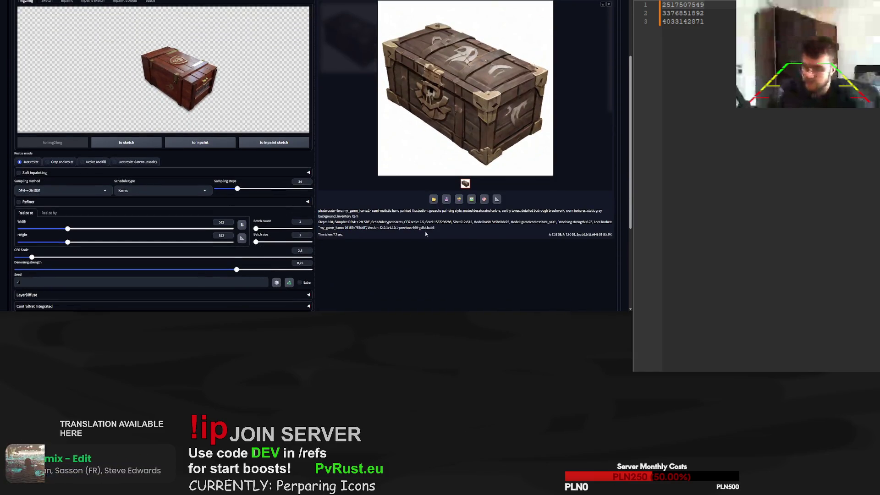
{"action": "scroll", "coordinate": [567, 23], "scroll_direction": "up", "scroll_amount": 2}
Generate several pirate crate icon variations from the crate reference
{"action": "left_click", "coordinate": [568, 41]}
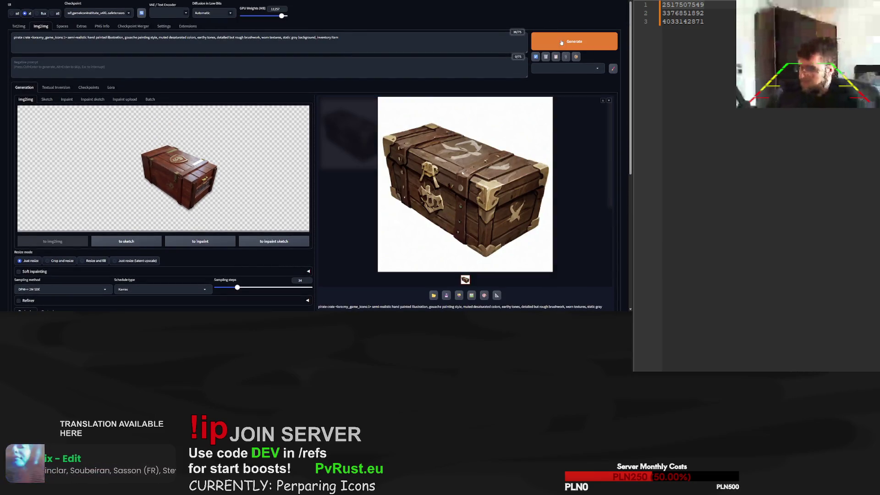
{"action": "left_click", "coordinate": [576, 35]}
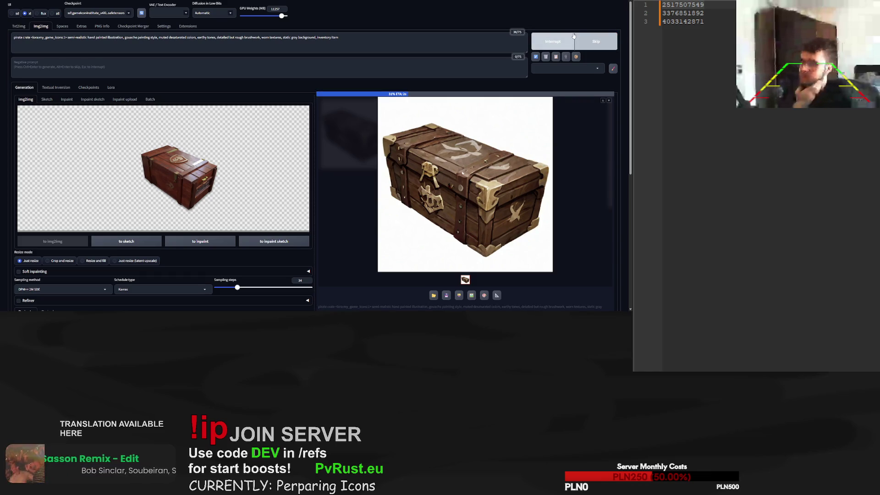
{"action": "left_click", "coordinate": [575, 39]}
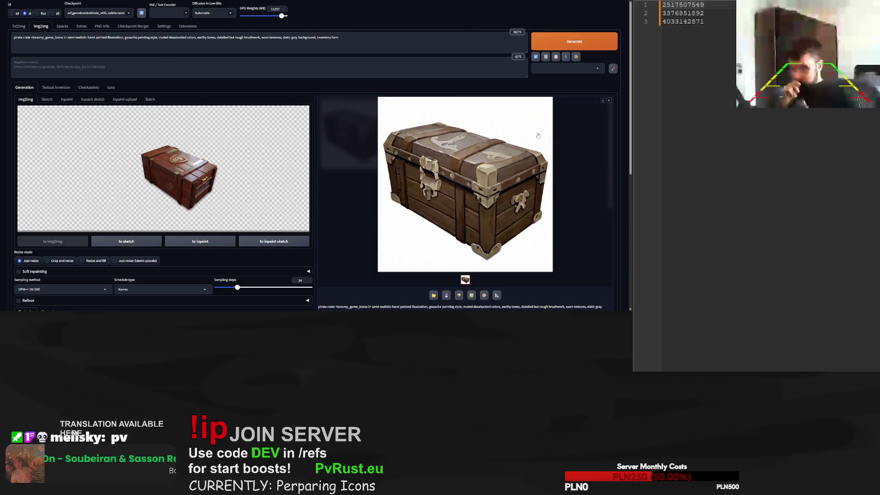
{"action": "scroll", "coordinate": [586, 192], "scroll_direction": "down", "scroll_amount": 2}
{"action": "scroll", "coordinate": [584, 192], "scroll_direction": "down", "scroll_amount": 1}
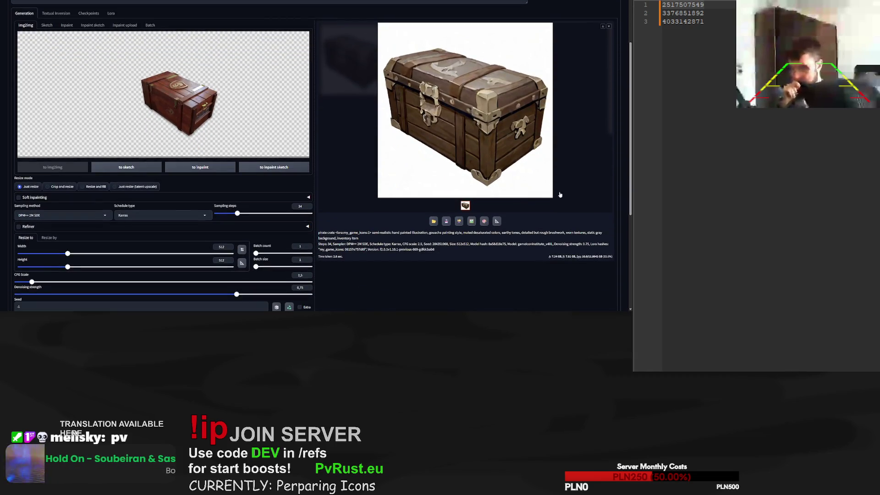
{"action": "scroll", "coordinate": [389, 221], "scroll_direction": "up", "scroll_amount": 3}
{"action": "left_click", "coordinate": [560, 42]}
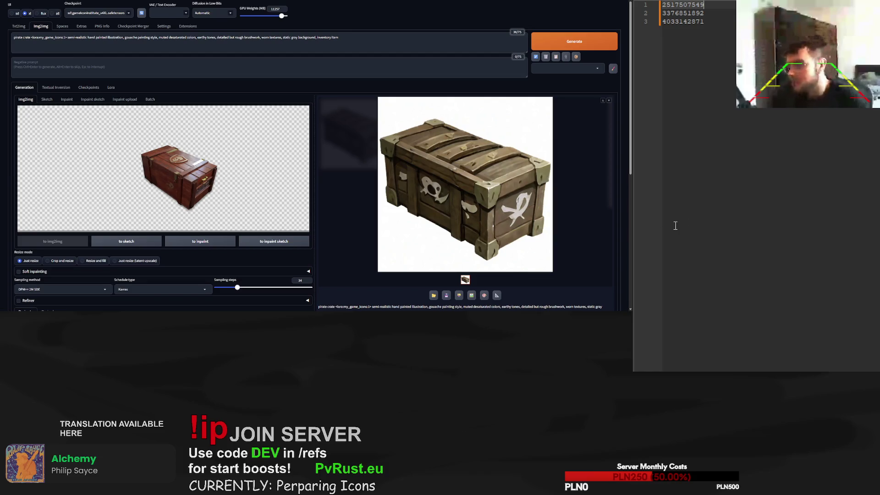
Review the JSON shop config in Notepad++, selecting lines 394–398, then generate another chest
{"action": "key", "text": "ctrl+v"}
{"action": "scroll", "coordinate": [756, 184], "scroll_direction": "up", "scroll_amount": 20}
{"action": "scroll", "coordinate": [756, 183], "scroll_direction": "down", "scroll_amount": 20}
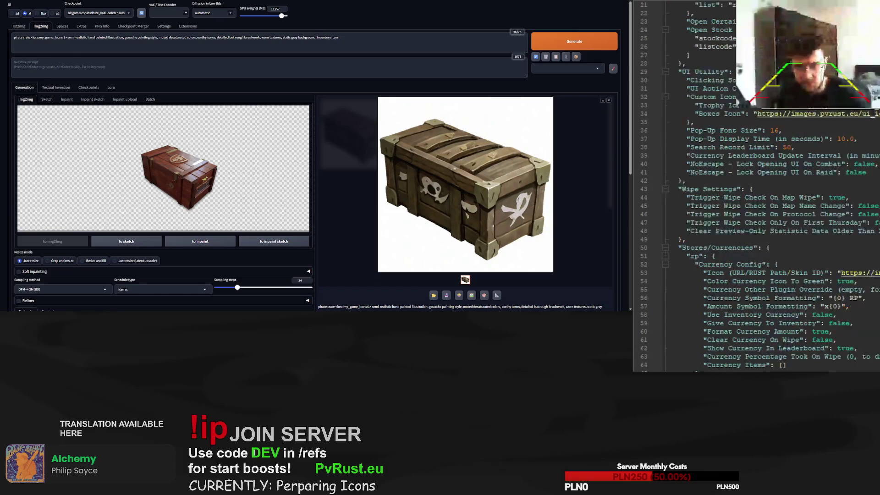
{"action": "scroll", "coordinate": [756, 183], "scroll_direction": "down", "scroll_amount": 3}
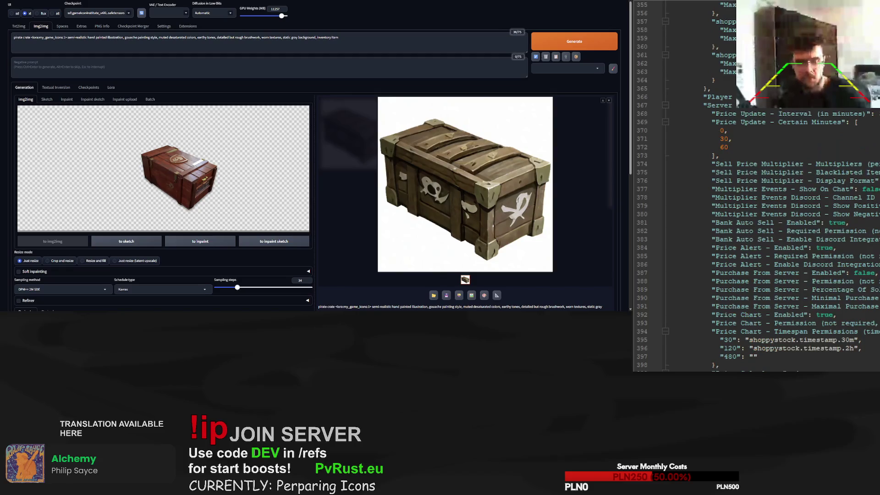
{"action": "scroll", "coordinate": [756, 183], "scroll_direction": "down", "scroll_amount": 20}
{"action": "scroll", "coordinate": [756, 183], "scroll_direction": "up", "scroll_amount": 18}
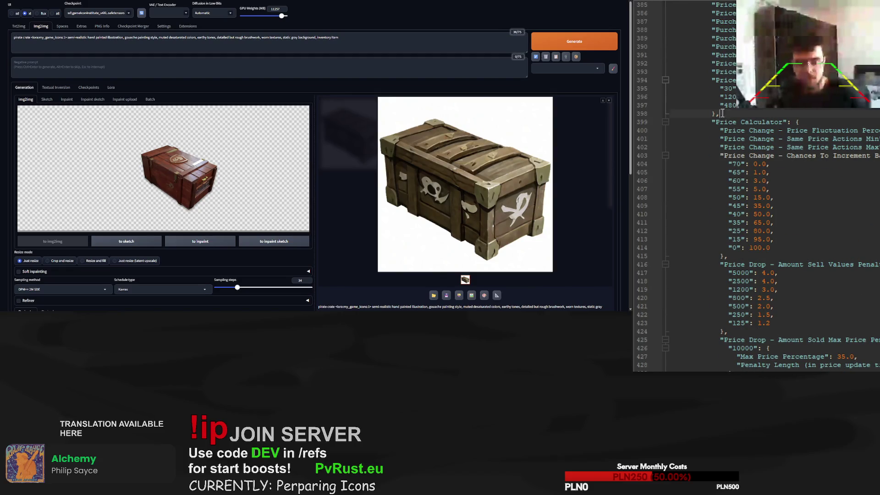
{"action": "left_click_drag", "start_coordinate": [723, 113], "coordinate": [669, 81]}
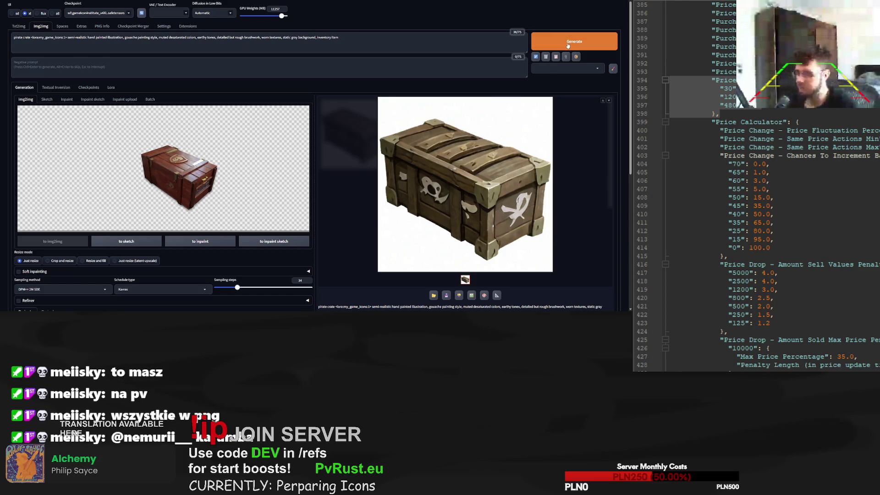
{"action": "scroll", "coordinate": [535, 92], "scroll_direction": "down", "scroll_amount": 1}
{"action": "scroll", "coordinate": [535, 92], "scroll_direction": "down", "scroll_amount": 3}
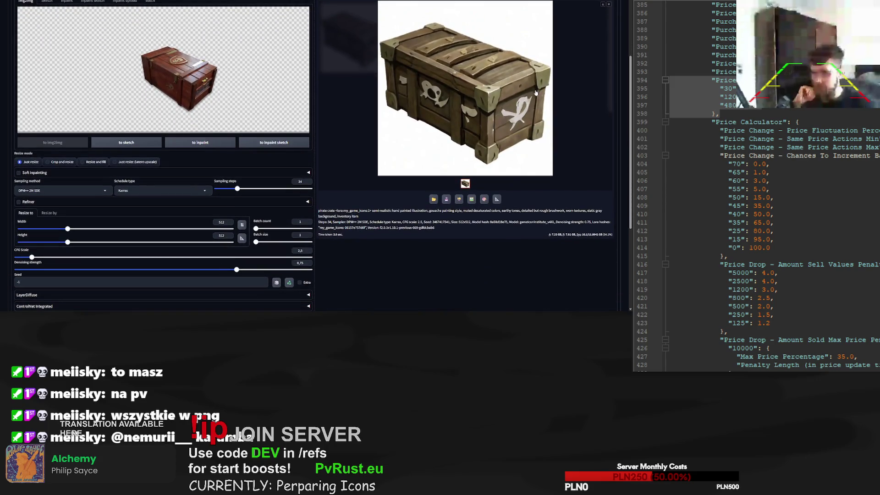
{"action": "scroll", "coordinate": [535, 92], "scroll_direction": "up", "scroll_amount": 3}
{"action": "left_click", "coordinate": [565, 21]}
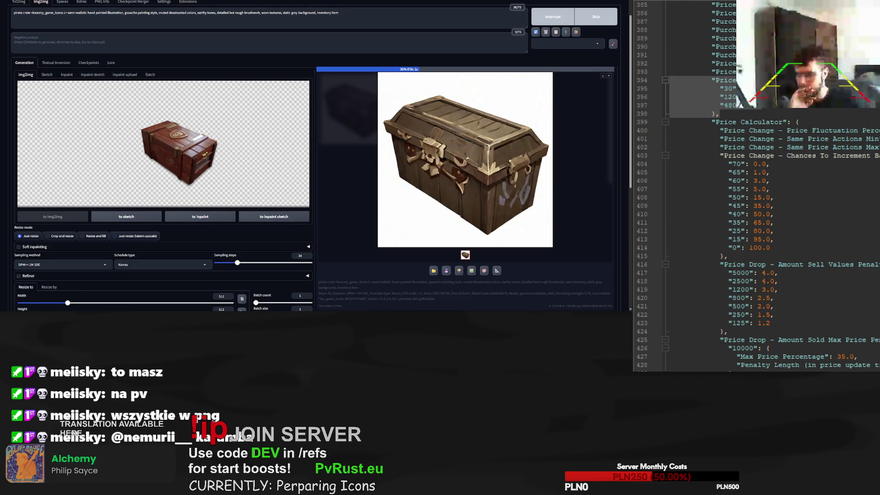
Replace the Notepad++ seed list with seed 999242183 from the current result
{"action": "key", "text": "ctrl+Tab"}
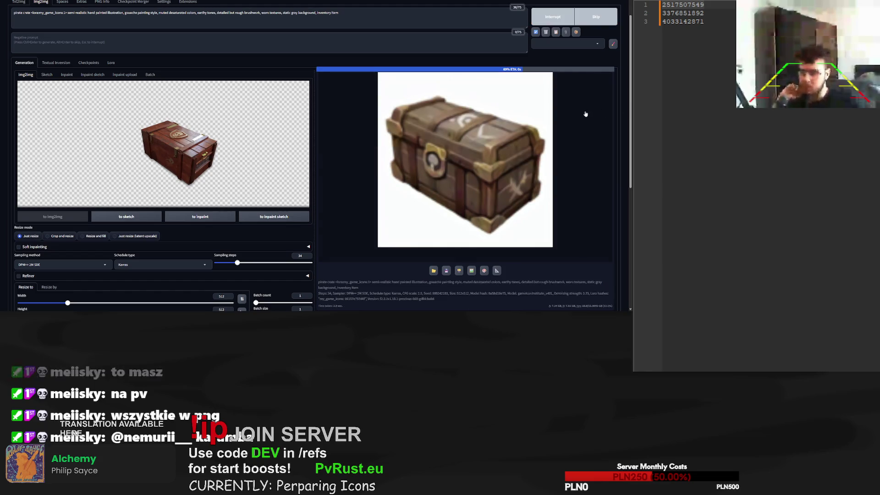
{"action": "scroll", "coordinate": [386, 136], "scroll_direction": "down", "scroll_amount": 1}
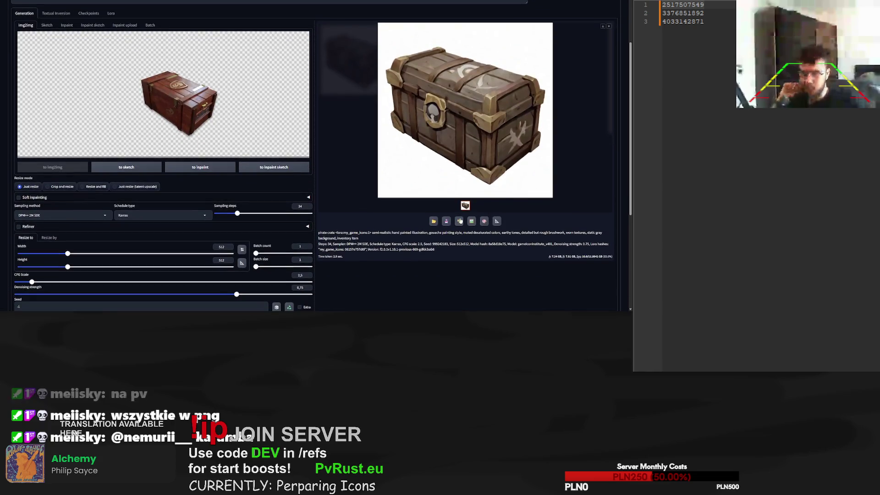
{"action": "double_click", "coordinate": [440, 243]}
{"action": "key", "text": "ctrl+c"}
{"action": "key", "text": "alt+Tab"}
{"action": "key", "text": "ctrl+a"}
{"action": "key", "text": "ctrl+v"}
{"action": "scroll", "coordinate": [531, 54], "scroll_direction": "up", "scroll_amount": 2}
{"action": "left_click", "coordinate": [538, 43]}
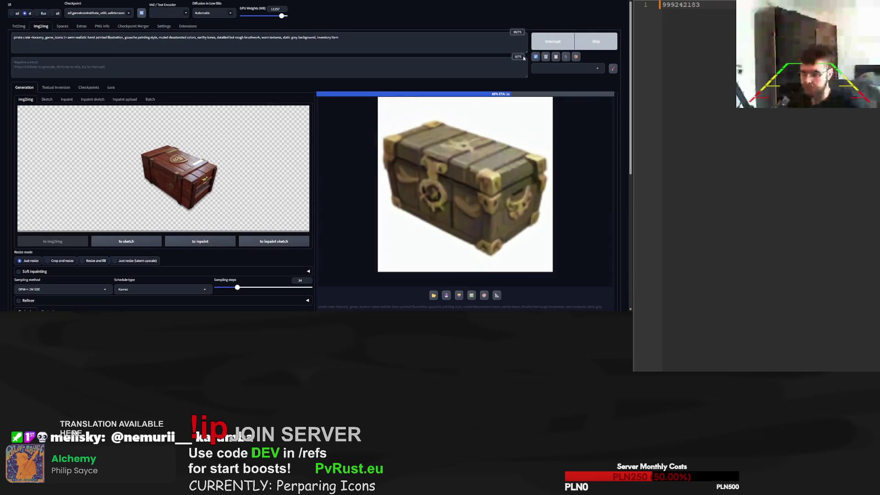
{"action": "scroll", "coordinate": [520, 61], "scroll_direction": "down", "scroll_amount": 3}
{"action": "double_click", "coordinate": [441, 222]}
{"action": "key", "text": "ctrl+c"}
{"action": "left_click", "coordinate": [706, 37]}
{"action": "key", "text": "Return"}
{"action": "key", "text": "ctrl+v"}
Generate another grey chest variation
{"action": "scroll", "coordinate": [573, 28], "scroll_direction": "up", "scroll_amount": 2}
{"action": "left_click", "coordinate": [577, 21]}
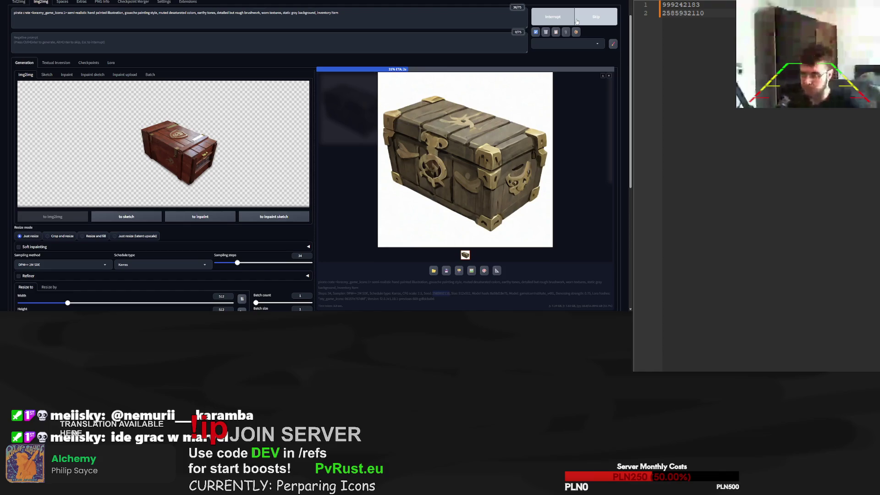
{"action": "scroll", "coordinate": [534, 141], "scroll_direction": "down", "scroll_amount": 1}
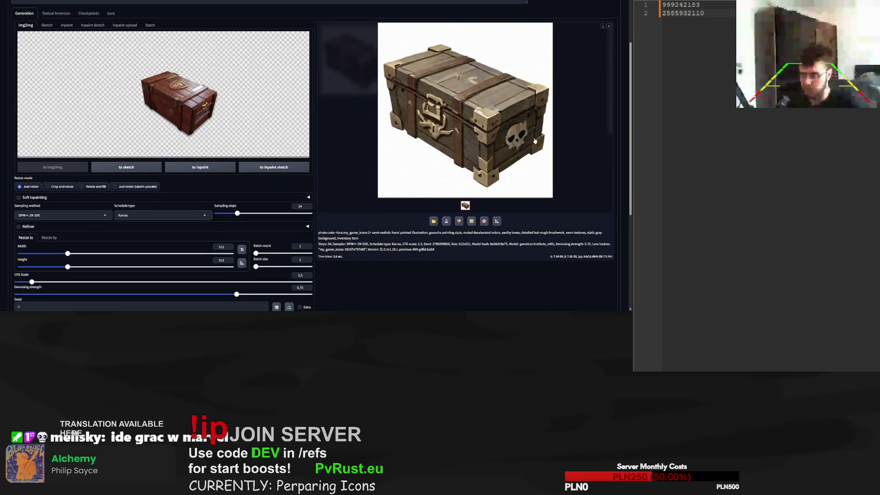
{"action": "scroll", "coordinate": [70, 49], "scroll_direction": "up", "scroll_amount": 2}
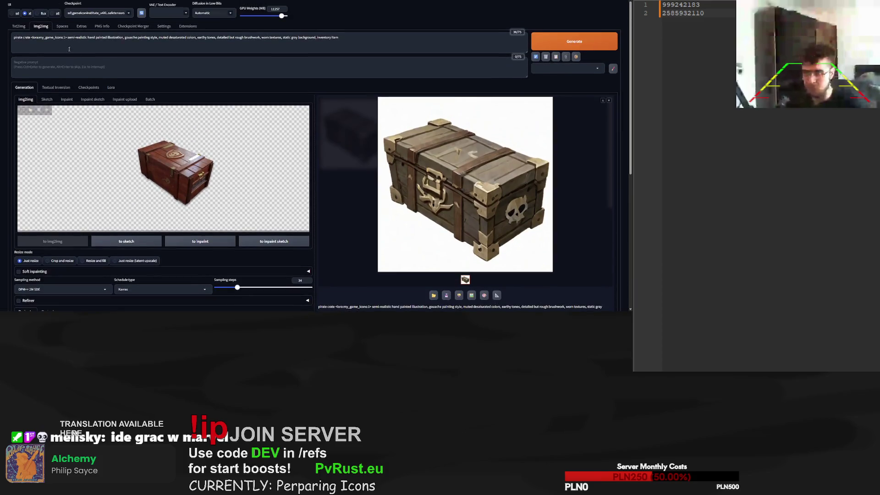
{"action": "left_click", "coordinate": [30, 38]}
{"action": "type", "text": ", red wood"}
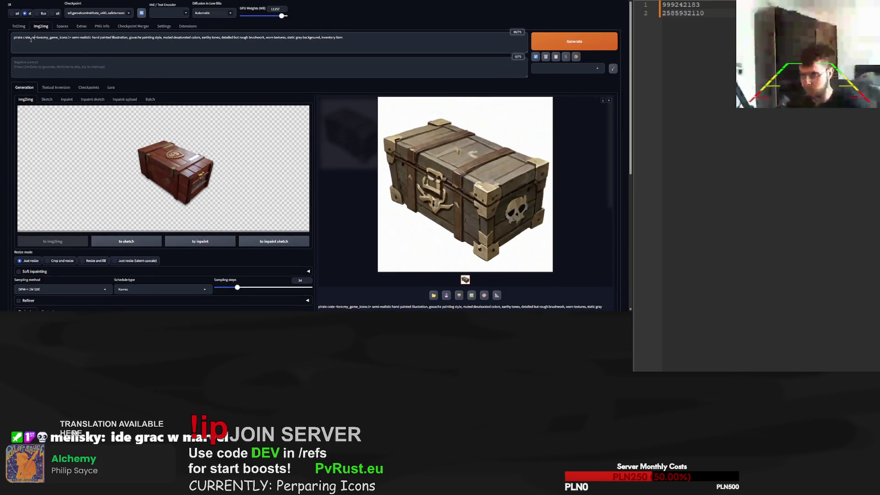
{"action": "left_click", "coordinate": [589, 39]}
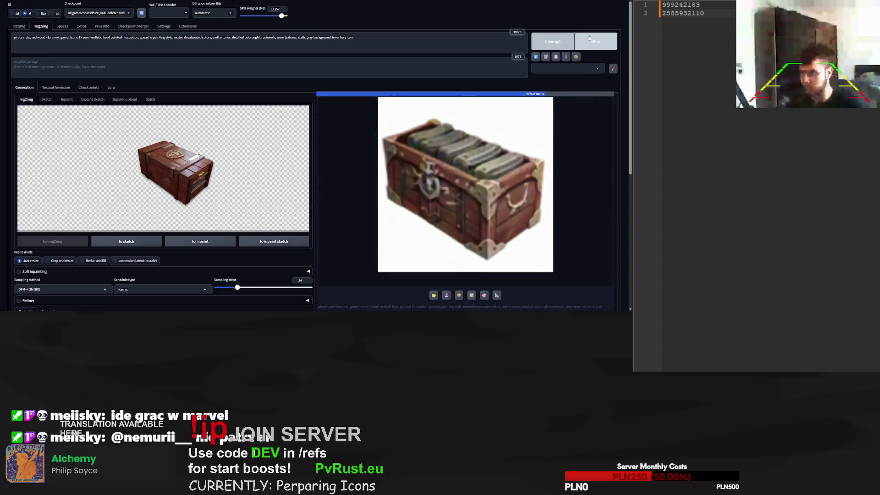
{"action": "left_click", "coordinate": [591, 40]}
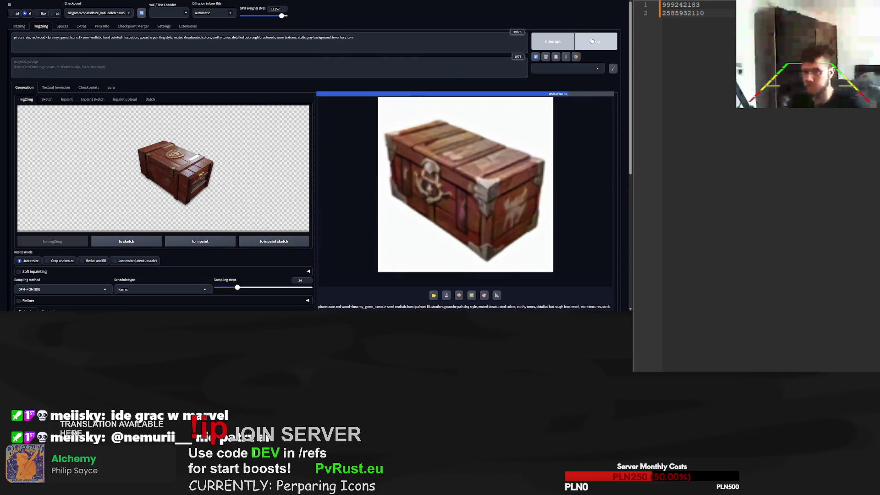
{"action": "scroll", "coordinate": [544, 108], "scroll_direction": "down", "scroll_amount": 2}
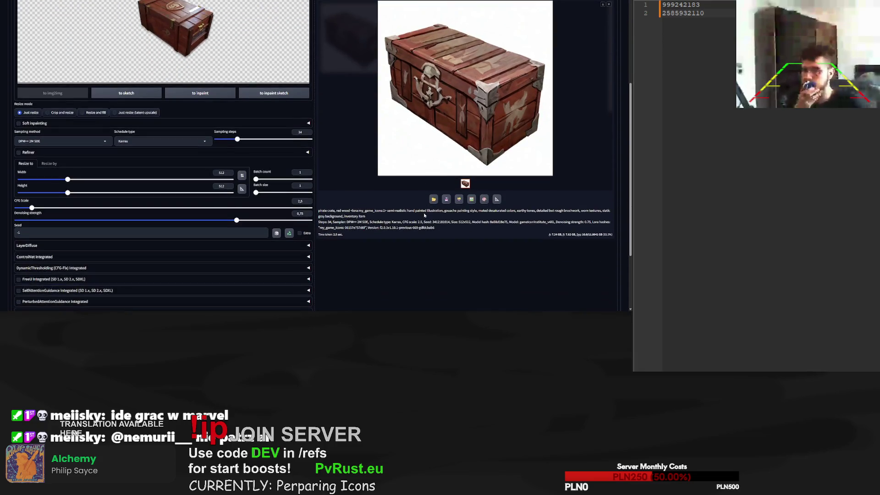
{"action": "double_click", "coordinate": [441, 221]}
{"action": "key", "text": "ctrl+c"}
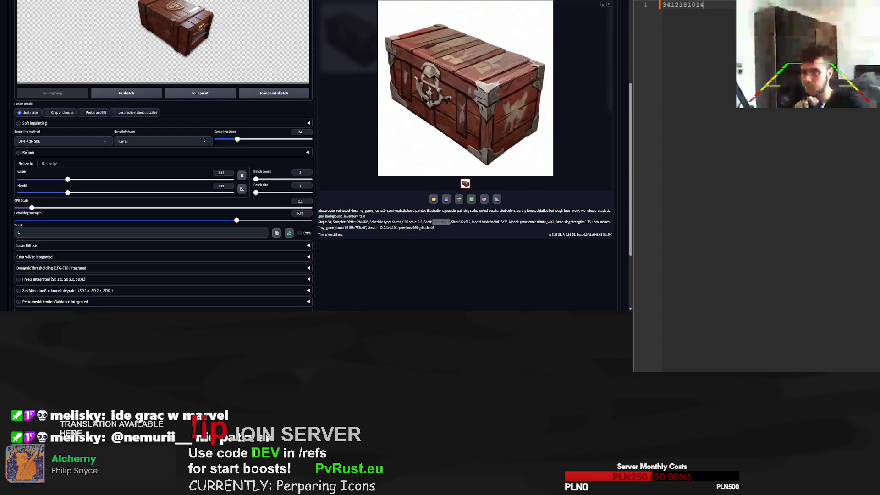
{"action": "scroll", "coordinate": [504, 137], "scroll_direction": "up", "scroll_amount": 2}
{"action": "left_click", "coordinate": [574, 1]}
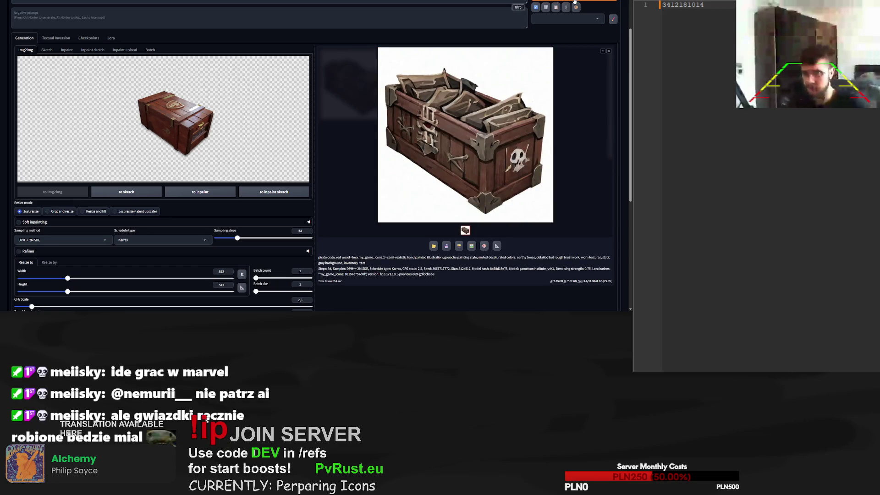
{"action": "scroll", "coordinate": [574, 18], "scroll_direction": "up", "scroll_amount": 2}
{"action": "left_click", "coordinate": [591, 40]}
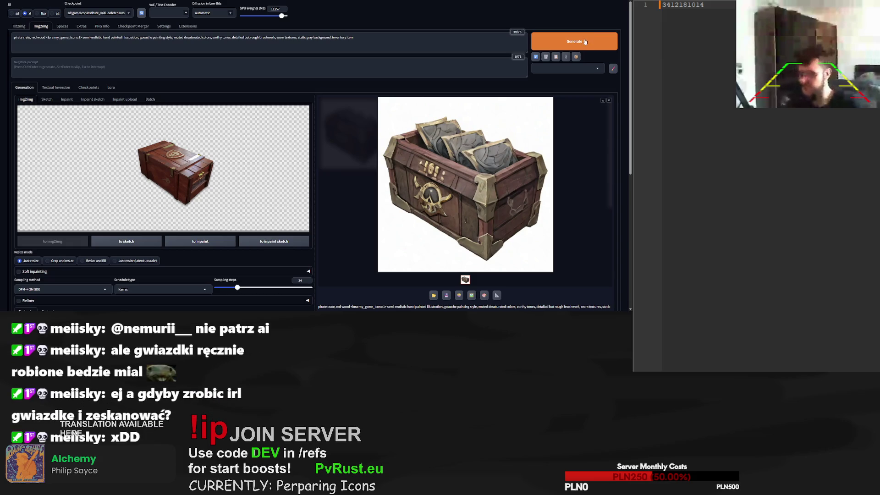
{"action": "left_click", "coordinate": [590, 39]}
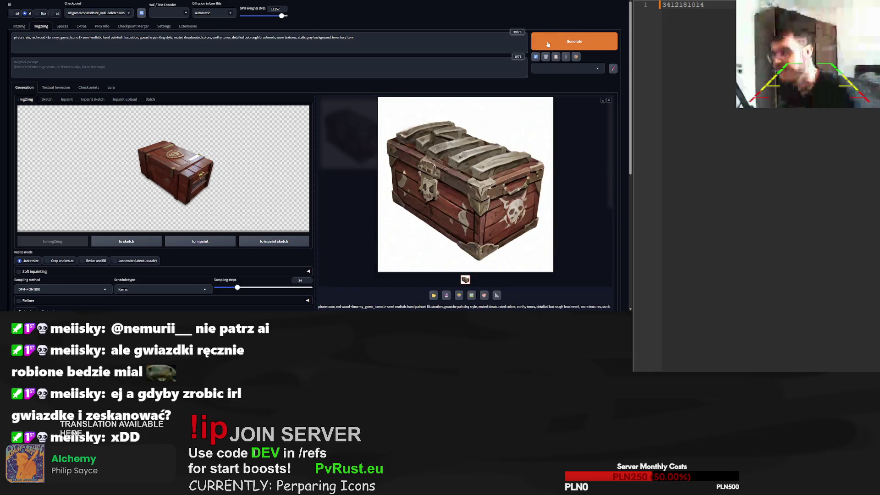
{"action": "left_click", "coordinate": [562, 41]}
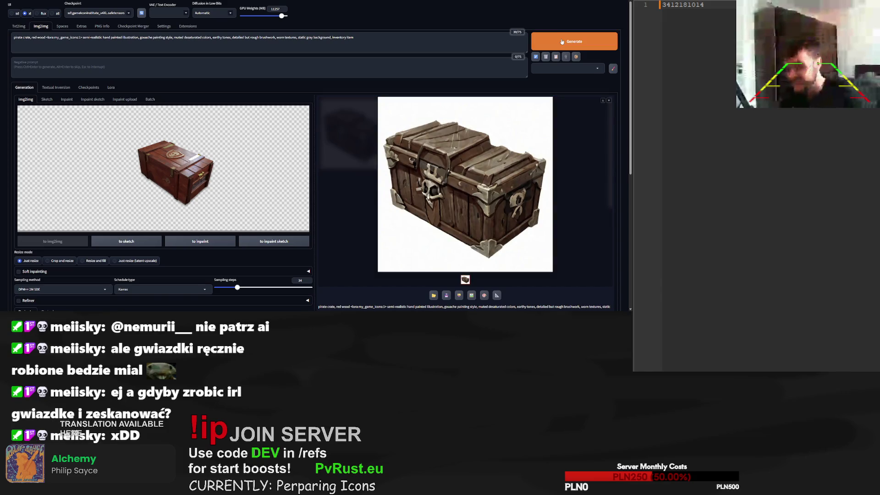
{"action": "left_click", "coordinate": [556, 42]}
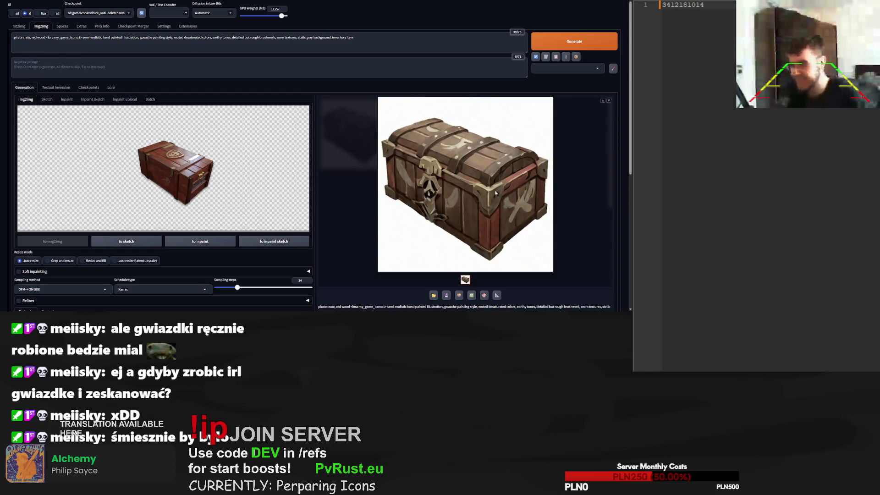
{"action": "scroll", "coordinate": [488, 286], "scroll_direction": "down", "scroll_amount": 1}
{"action": "double_click", "coordinate": [441, 293]}
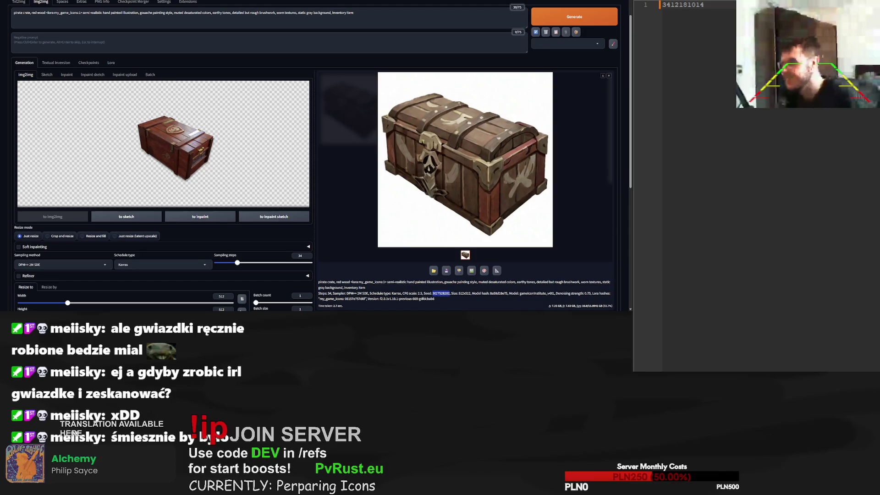
{"action": "left_click", "coordinate": [572, 16]}
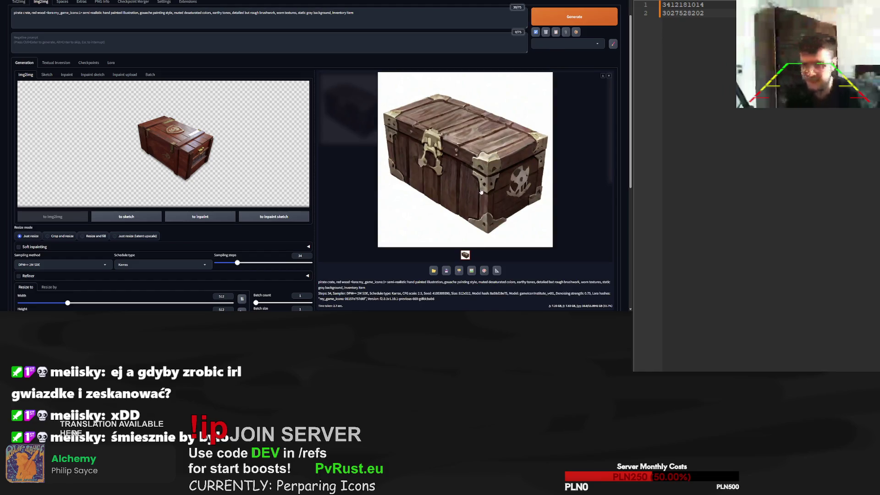
{"action": "double_click", "coordinate": [440, 293]}
{"action": "key", "text": "ctrl+c"}
{"action": "key", "text": "alt+Tab"}
{"action": "key", "text": "Return"}
{"action": "key", "text": "ctrl+v"}
{"action": "left_click", "coordinate": [705, 5]}
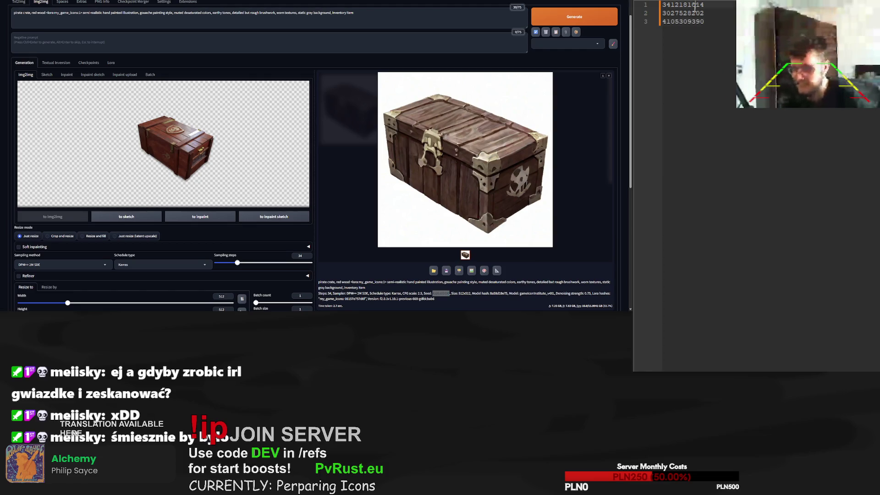
{"action": "scroll", "coordinate": [312, 184], "scroll_direction": "down", "scroll_amount": 3}
{"action": "left_click", "coordinate": [91, 232]}
{"action": "key", "text": "ctrl+a"}
{"action": "key", "text": "ctrl+v"}
{"action": "left_click_drag", "start_coordinate": [237, 139], "coordinate": [276, 146]}
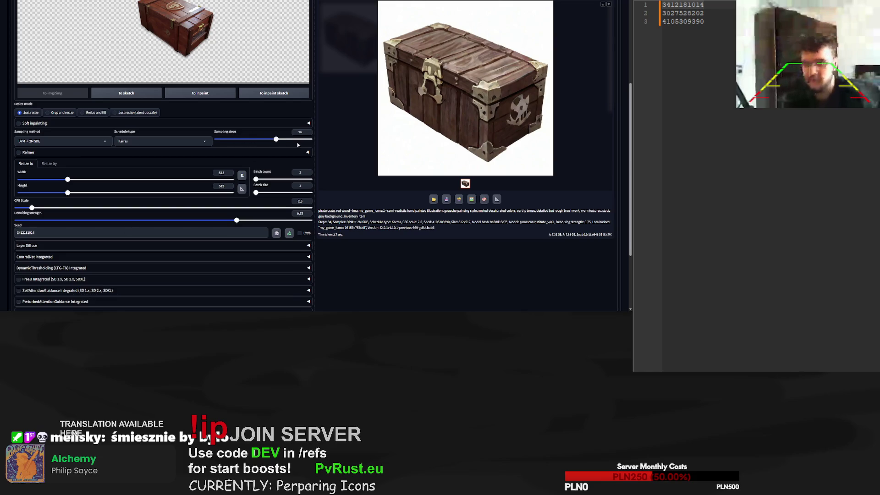
{"action": "scroll", "coordinate": [413, 137], "scroll_direction": "up", "scroll_amount": 3}
{"action": "left_click", "coordinate": [568, 21]}
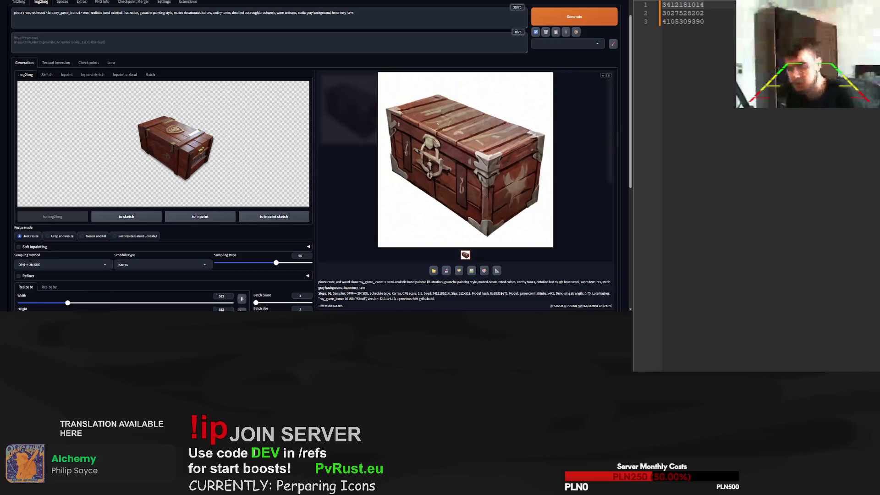
{"action": "scroll", "coordinate": [319, 155], "scroll_direction": "down", "scroll_amount": 1}
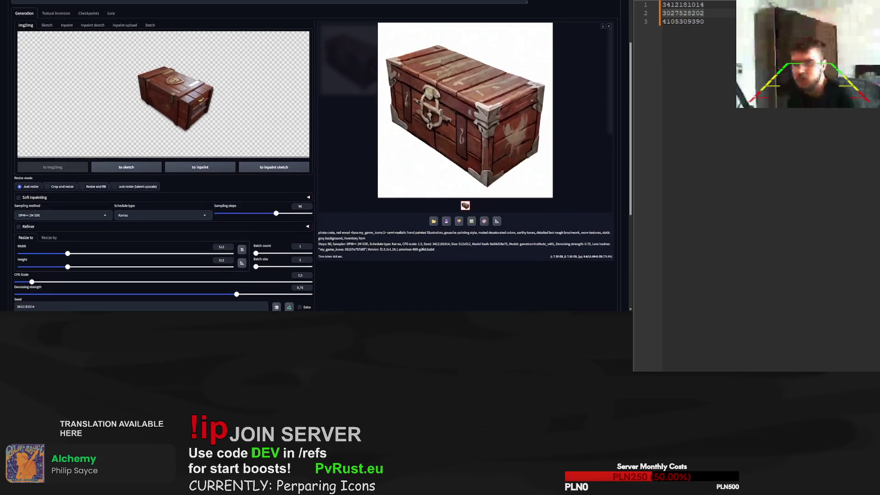
{"action": "scroll", "coordinate": [163, 170], "scroll_direction": "up", "scroll_amount": 2}
{"action": "scroll", "coordinate": [164, 169], "scroll_direction": "down", "scroll_amount": 3}
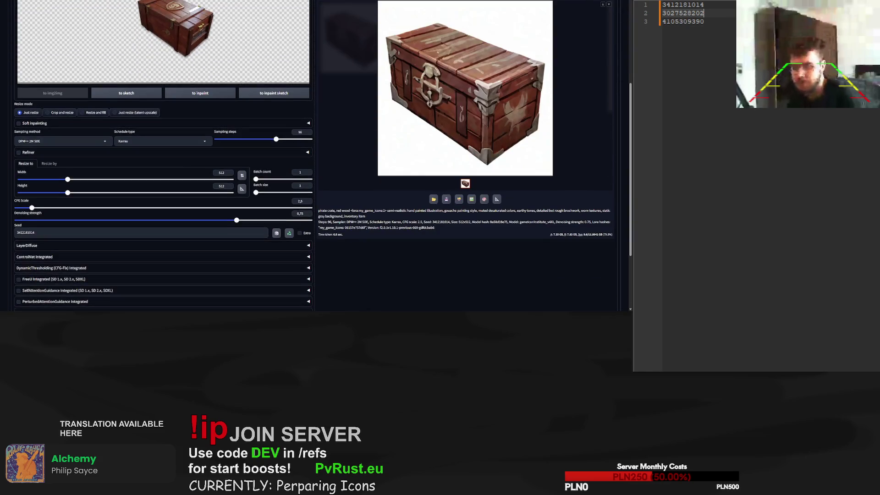
{"action": "scroll", "coordinate": [164, 184], "scroll_direction": "down", "scroll_amount": 1}
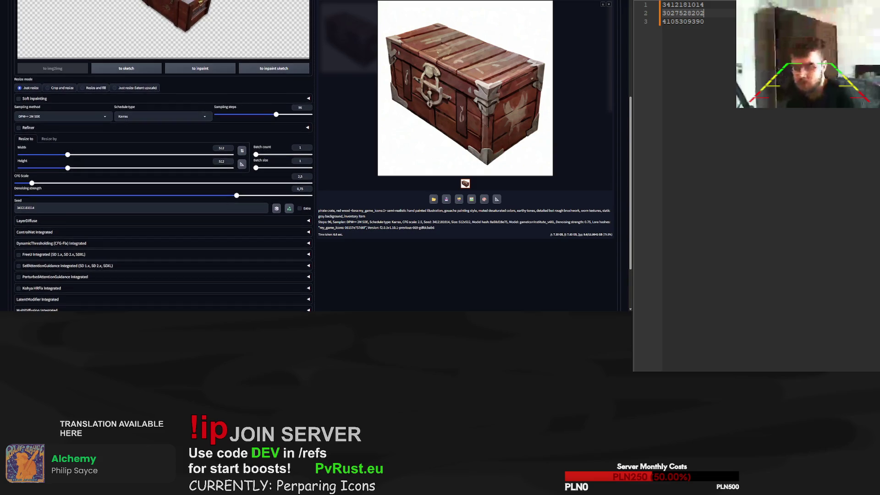
Copy the current seed value and generate further chest variants
{"action": "double_click", "coordinate": [257, 207]}
{"action": "scroll", "coordinate": [458, 201], "scroll_direction": "up", "scroll_amount": 3}
{"action": "left_click", "coordinate": [590, 21]}
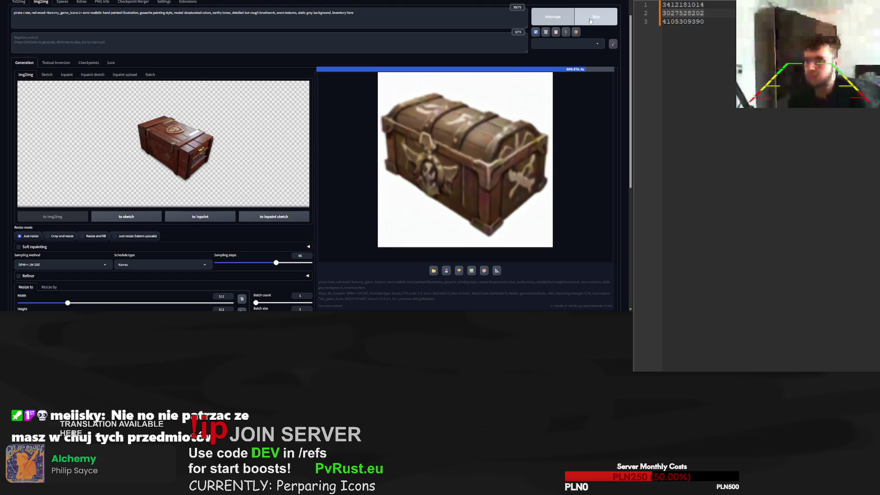
{"action": "left_click", "coordinate": [704, 21]}
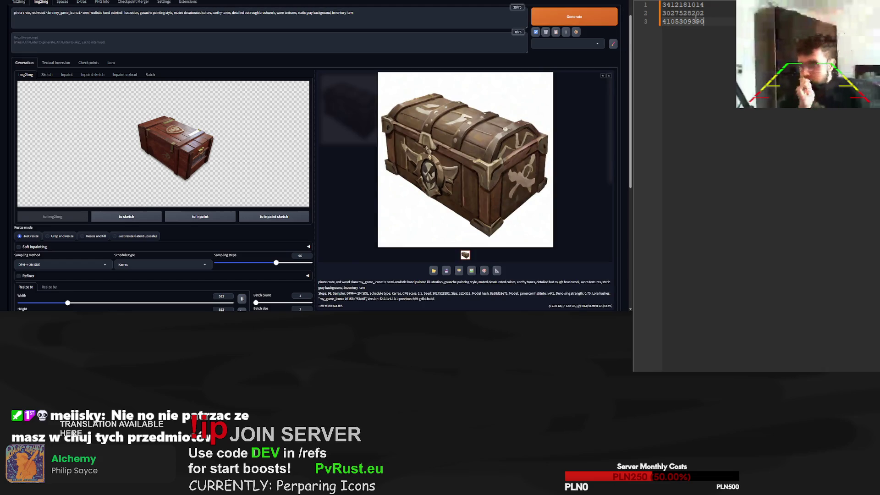
{"action": "scroll", "coordinate": [582, 44], "scroll_direction": "down", "scroll_amount": 2}
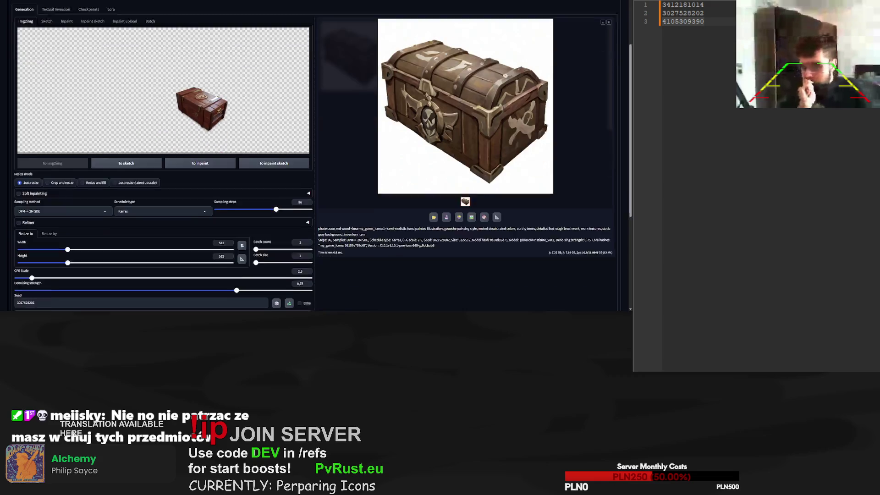
{"action": "scroll", "coordinate": [582, 44], "scroll_direction": "up", "scroll_amount": 3}
{"action": "left_click", "coordinate": [582, 44]}
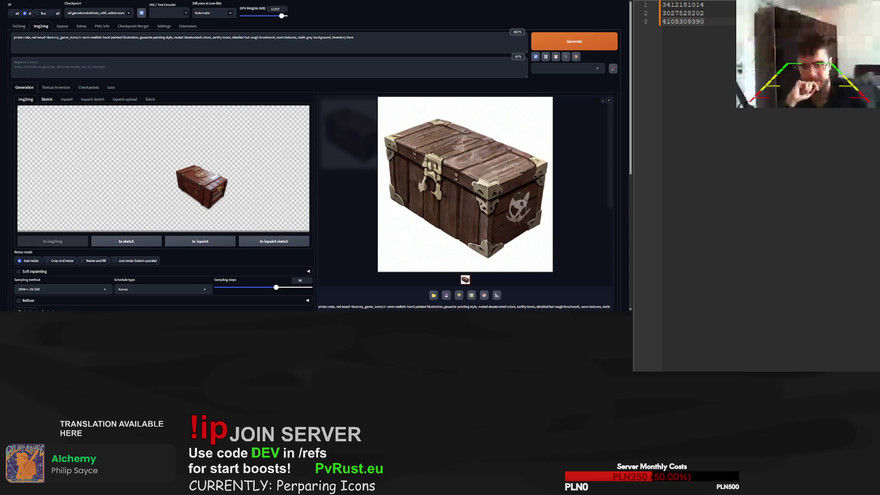
Switch to text-to-image generation
{"action": "left_click", "coordinate": [19, 26]}
Replace the wolf-ring subject in the prompt with 'star' and generate
{"action": "left_click_drag", "start_coordinate": [53, 37], "coordinate": [0, 41]}
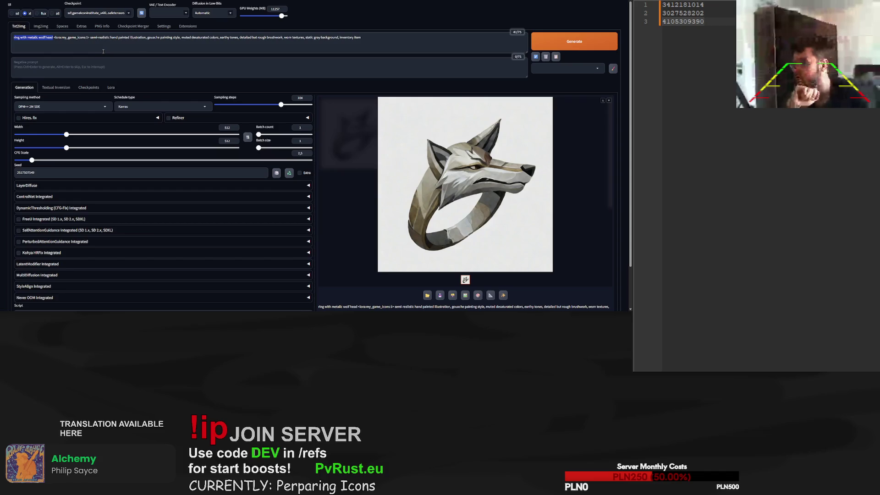
{"action": "type", "text": "star"}
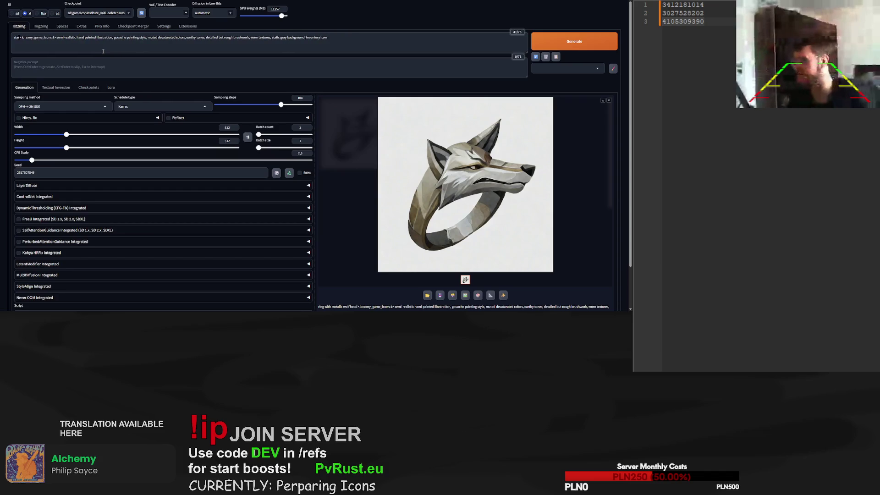
{"action": "left_click", "coordinate": [582, 50]}
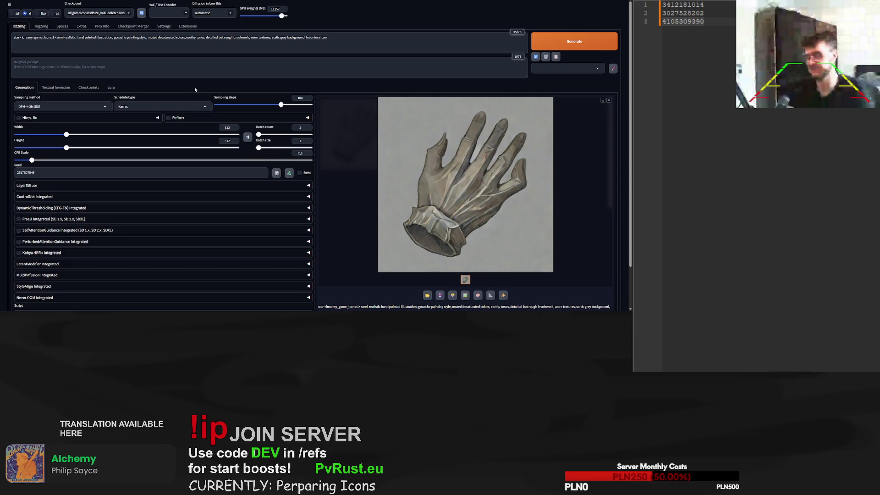
Regenerate at 22 sampling steps and insert 'icon,' after 'star' in the prompt
{"action": "left_click", "coordinate": [230, 104]}
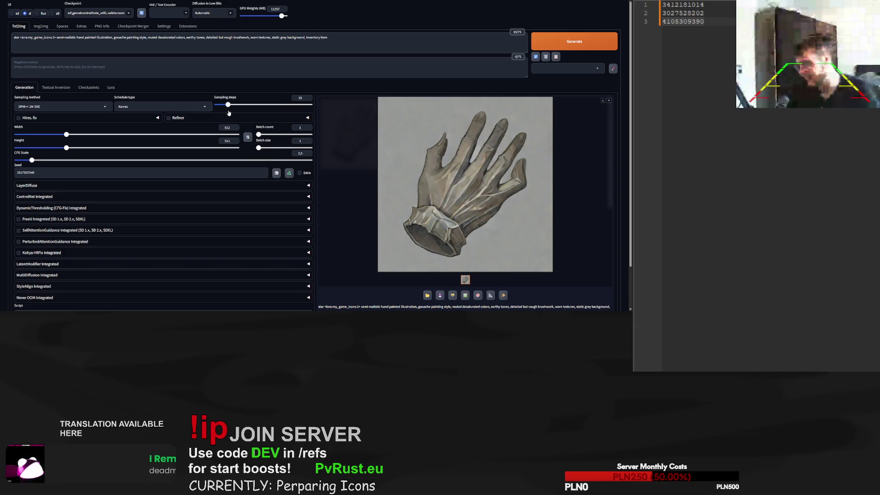
{"action": "left_click", "coordinate": [565, 46]}
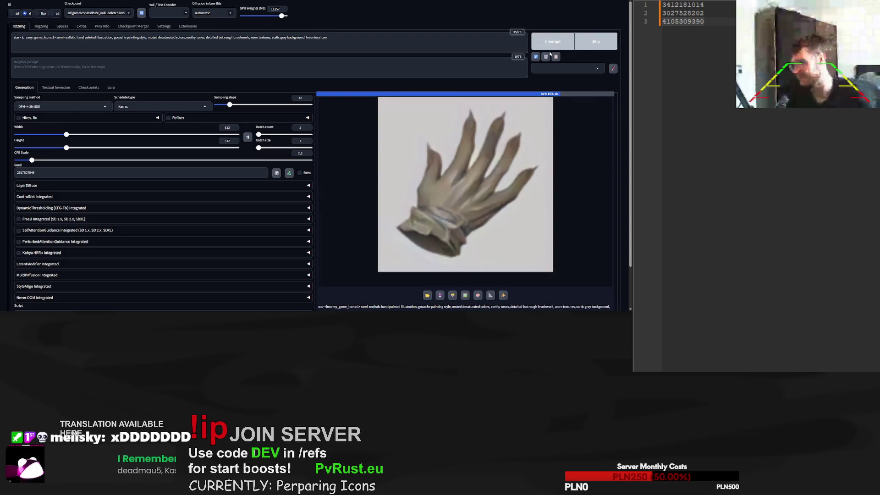
{"action": "left_click", "coordinate": [22, 37]}
{"action": "type", "text": "ic"}
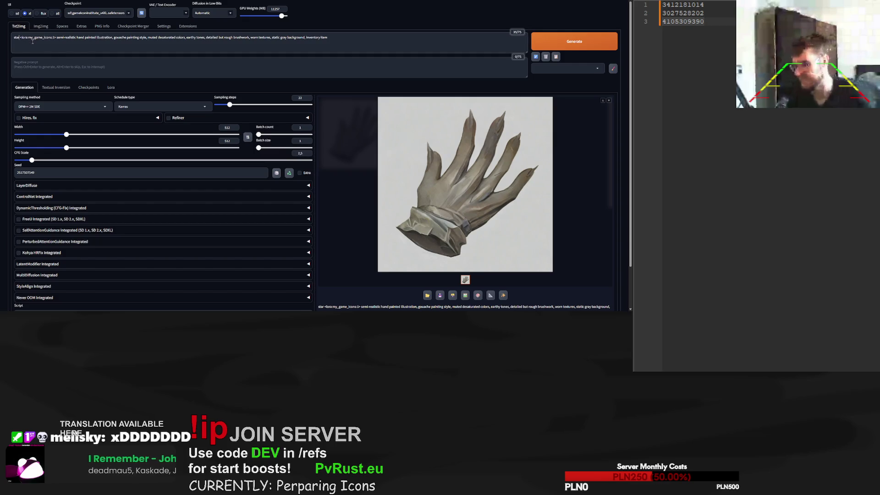
{"action": "type", "text": "on,"}
Generate star icons, then prefix the prompt with 'star,' and generate two more
{"action": "left_click", "coordinate": [578, 41]}
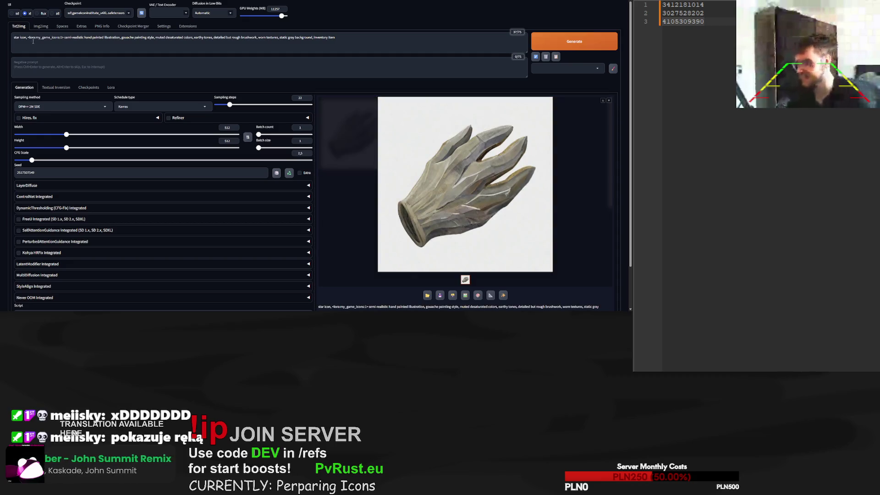
{"action": "key", "text": "Home"}
{"action": "type", "text": "star"}
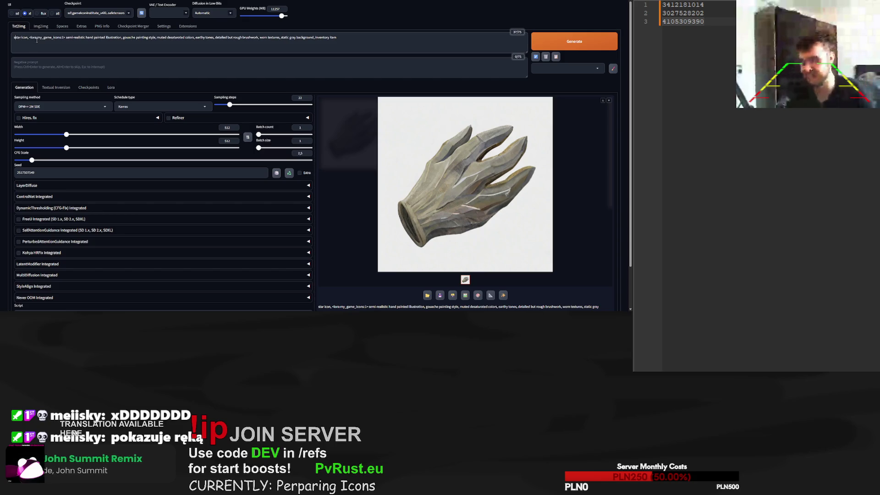
{"action": "type", "text": ","}
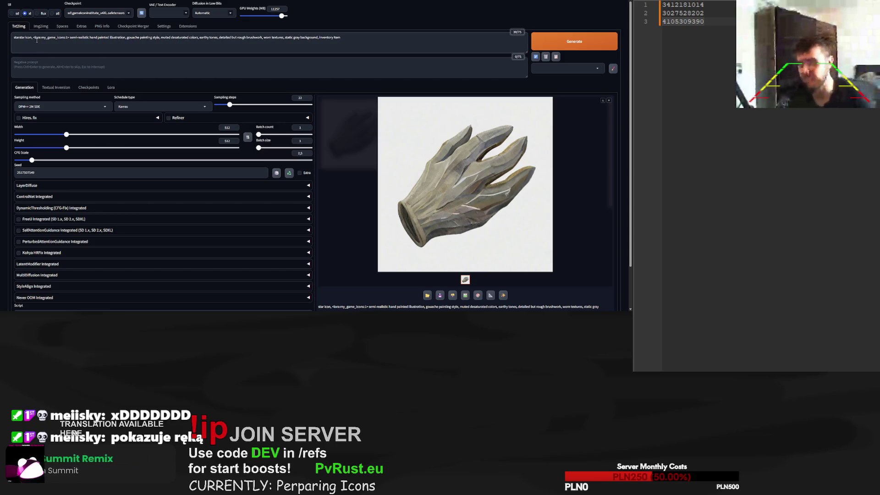
{"action": "type", "text": "tar, sta"}
{"action": "left_click", "coordinate": [593, 44]}
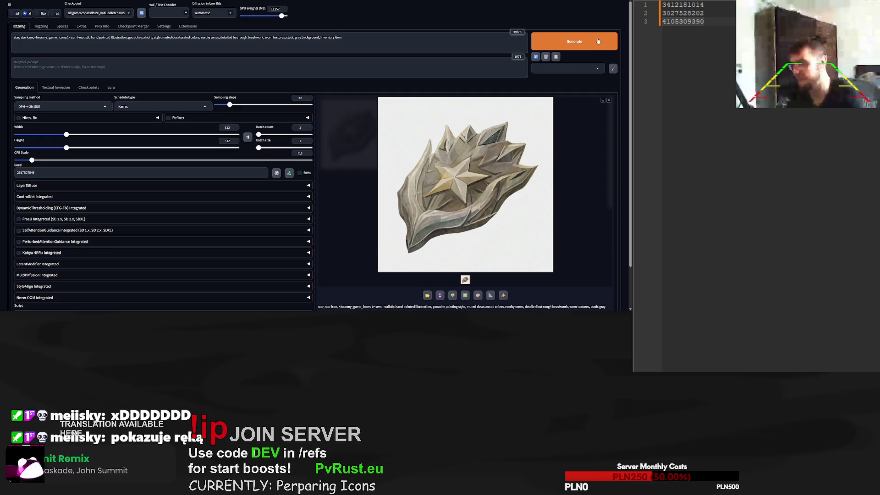
{"action": "left_click", "coordinate": [591, 39]}
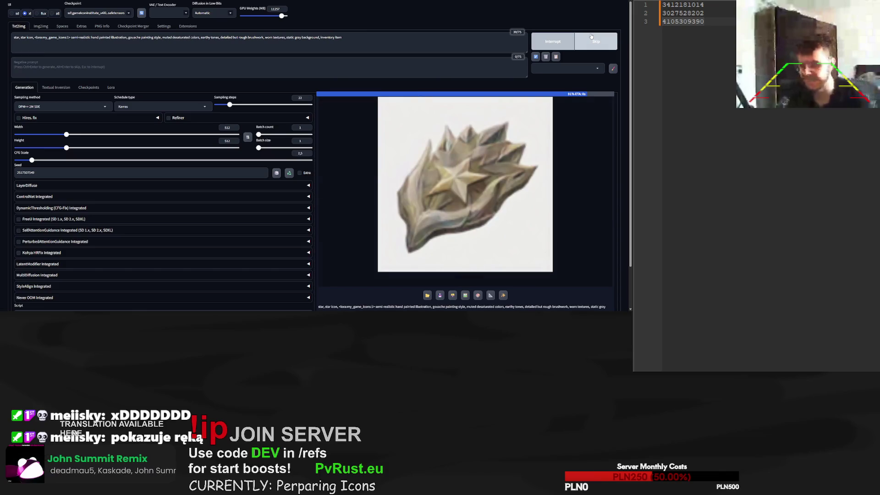
Randomise the seed to -1, generate four more star emblems, and return to img2img
{"action": "scroll", "coordinate": [256, 156], "scroll_direction": "down", "scroll_amount": 1}
{"action": "left_click", "coordinate": [276, 126]}
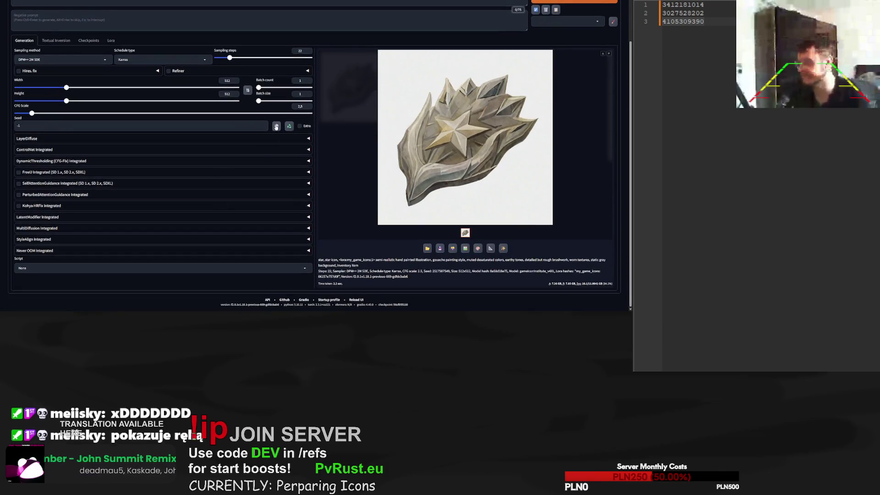
{"action": "scroll", "coordinate": [321, 115], "scroll_direction": "up", "scroll_amount": 1}
{"action": "left_click", "coordinate": [585, 46]}
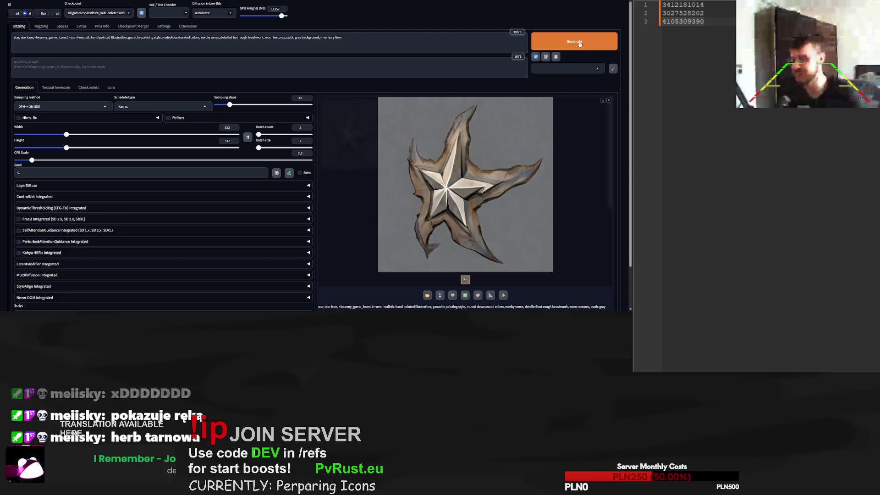
{"action": "left_click", "coordinate": [556, 44]}
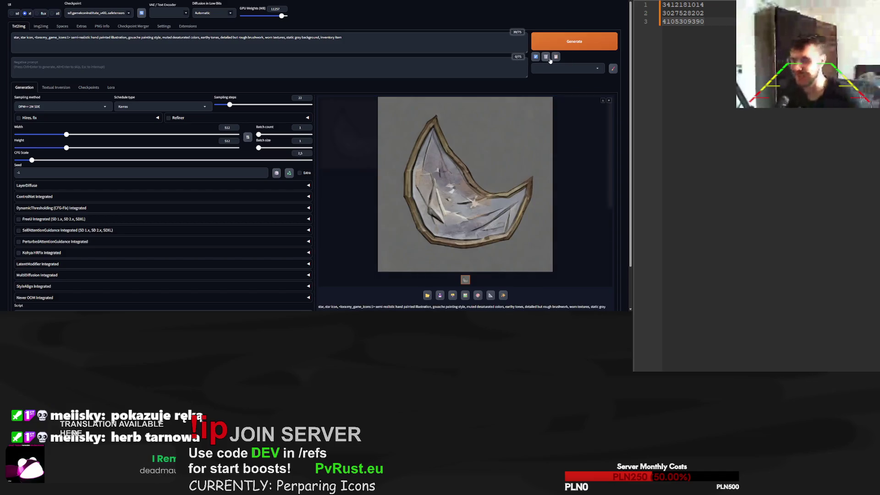
{"action": "left_click", "coordinate": [566, 43]}
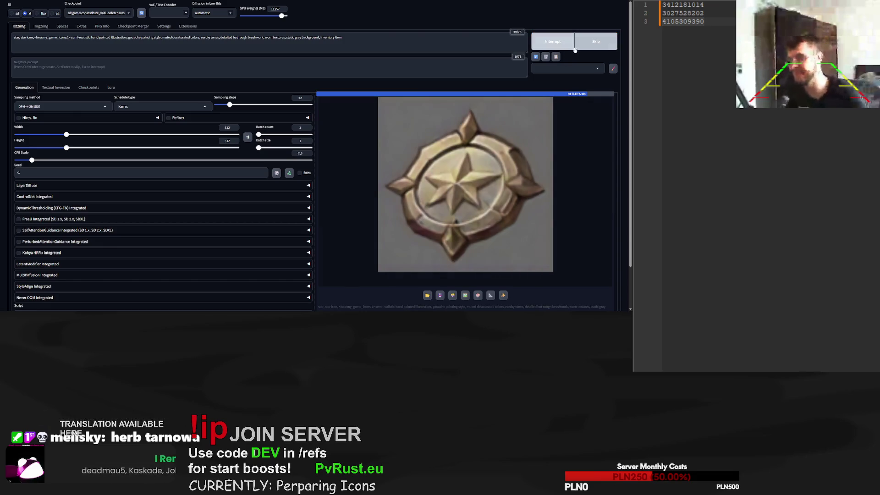
{"action": "left_click", "coordinate": [573, 44]}
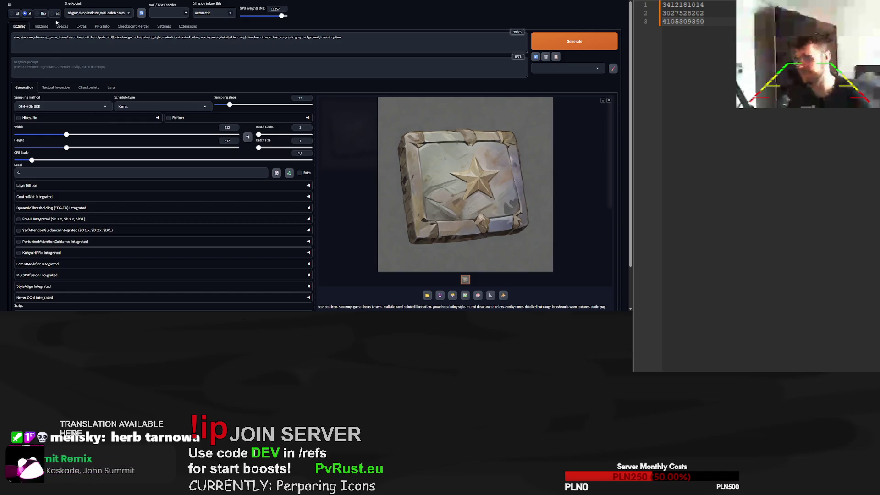
{"action": "left_click", "coordinate": [42, 27]}
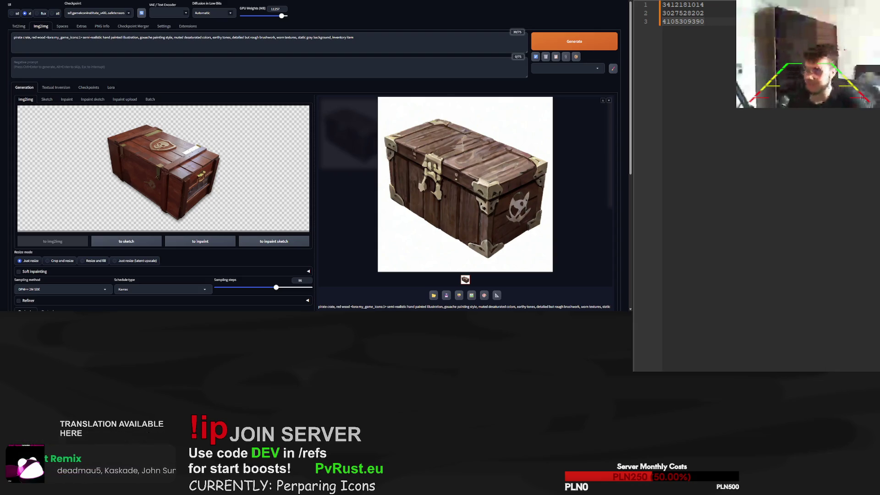
Paste the golden key reference, change the prompt subject to 'golden key fragment', and generate
{"action": "key", "text": "ctrl+v"}
{"action": "left_click_drag", "start_coordinate": [14, 38], "coordinate": [45, 37]}
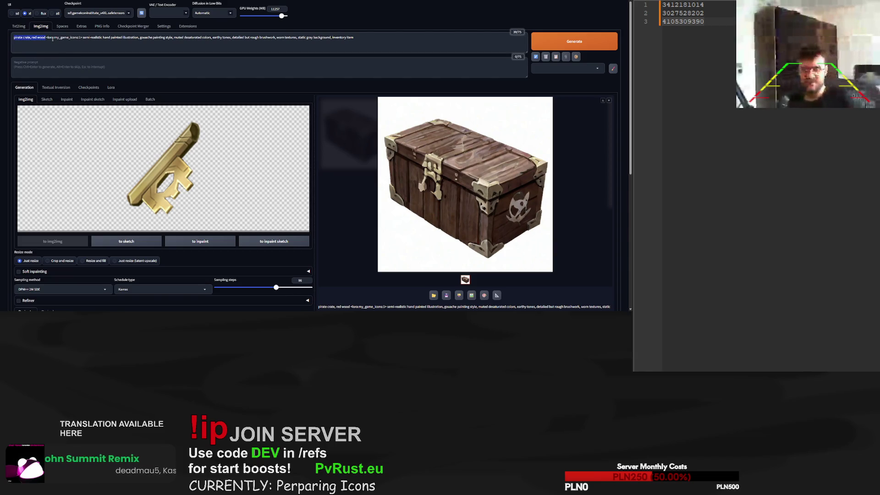
{"action": "type", "text": "key fragment"}
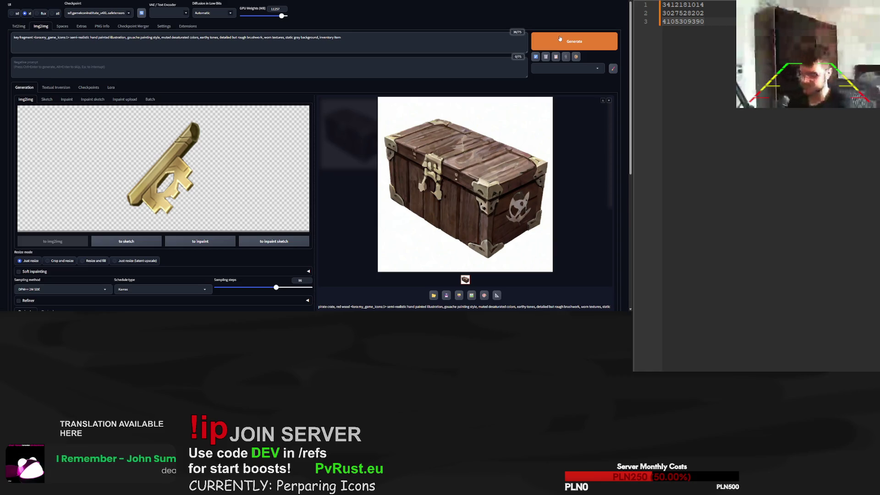
{"action": "type", "text": "golden"}
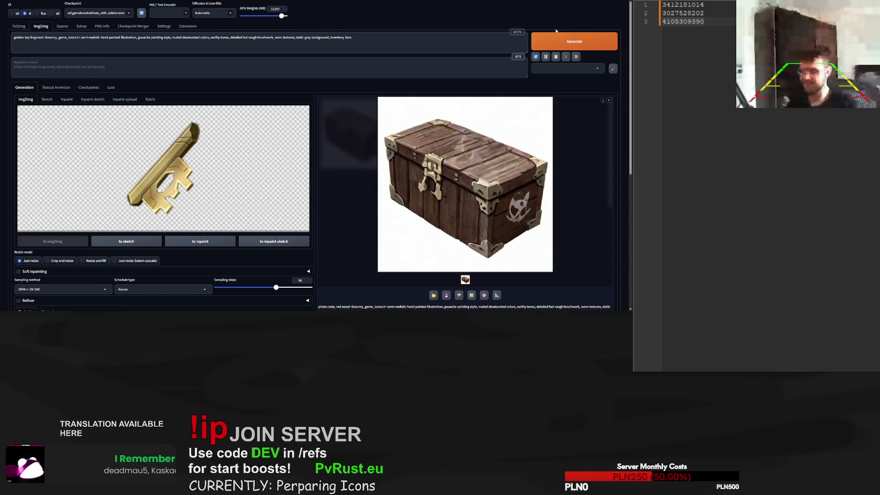
{"action": "left_click", "coordinate": [570, 38]}
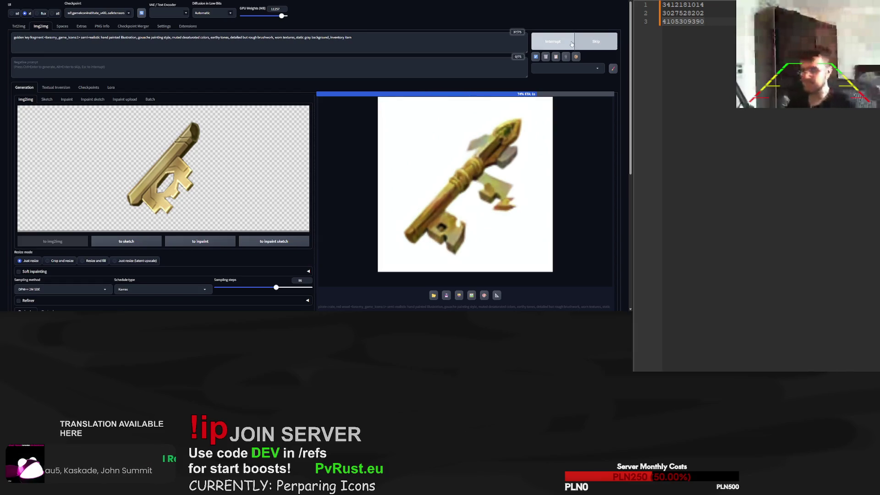
Lower sampling steps, regenerate the key, then prefix the prompt with 'chopped out'
{"action": "left_click_drag", "start_coordinate": [277, 290], "coordinate": [239, 288]}
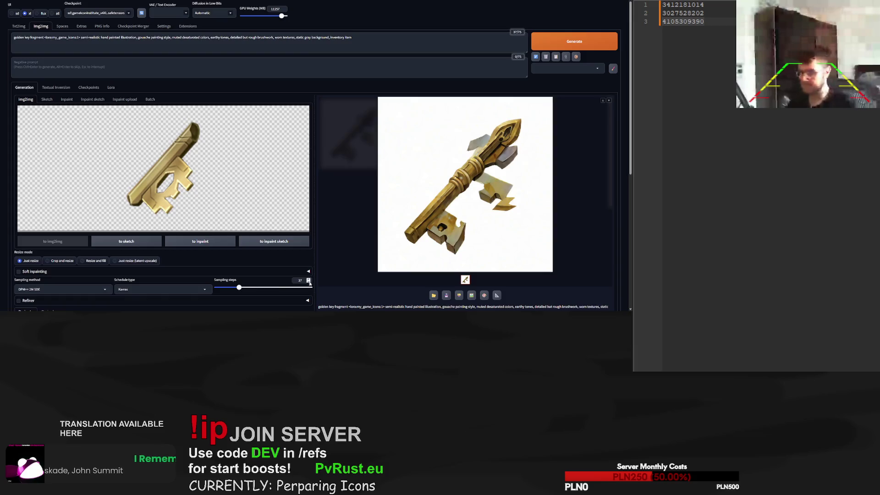
{"action": "scroll", "coordinate": [180, 248], "scroll_direction": "down", "scroll_amount": 2}
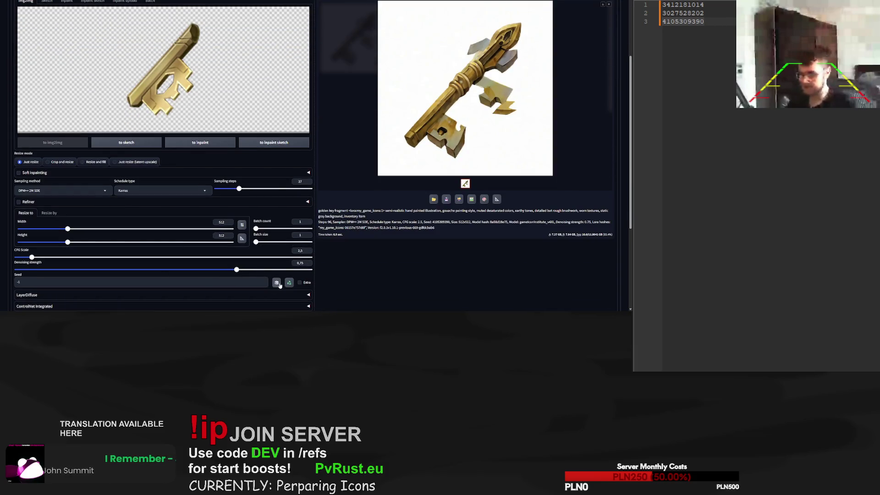
{"action": "scroll", "coordinate": [239, 190], "scroll_direction": "up", "scroll_amount": 2}
{"action": "left_click", "coordinate": [591, 41]}
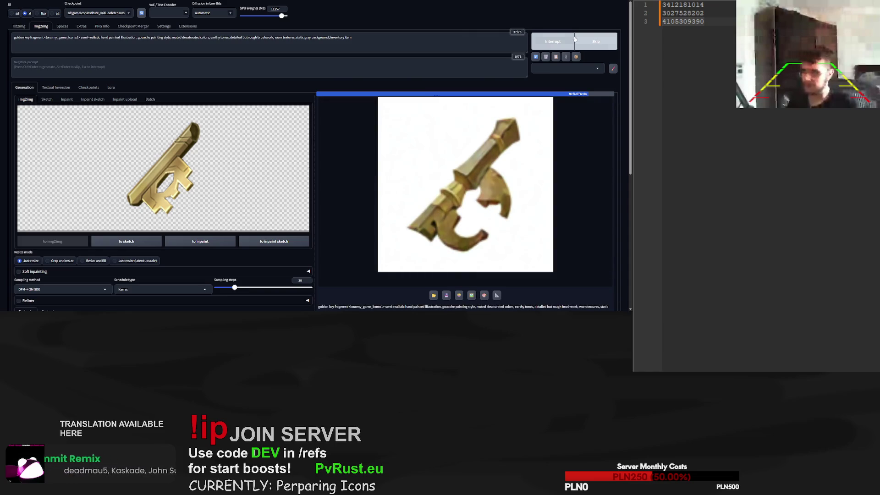
{"action": "scroll", "coordinate": [458, 193], "scroll_direction": "down", "scroll_amount": 1}
{"action": "scroll", "coordinate": [459, 193], "scroll_direction": "down", "scroll_amount": 2}
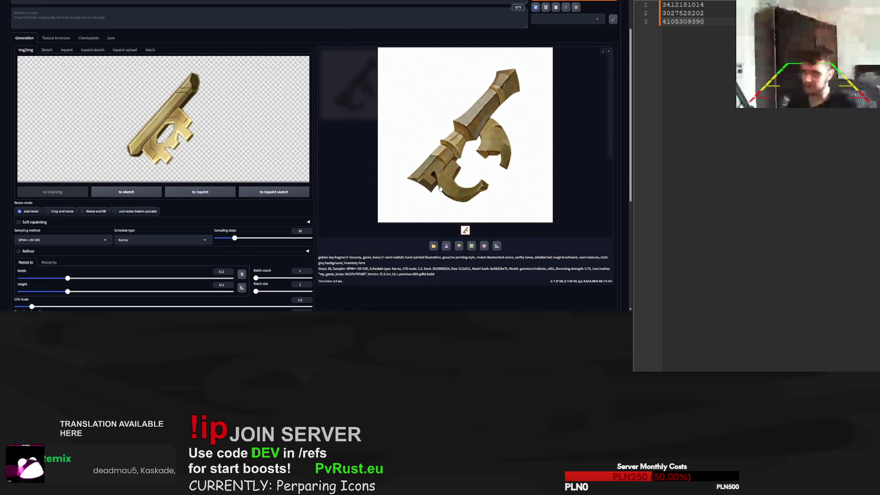
{"action": "scroll", "coordinate": [445, 186], "scroll_direction": "up", "scroll_amount": 3}
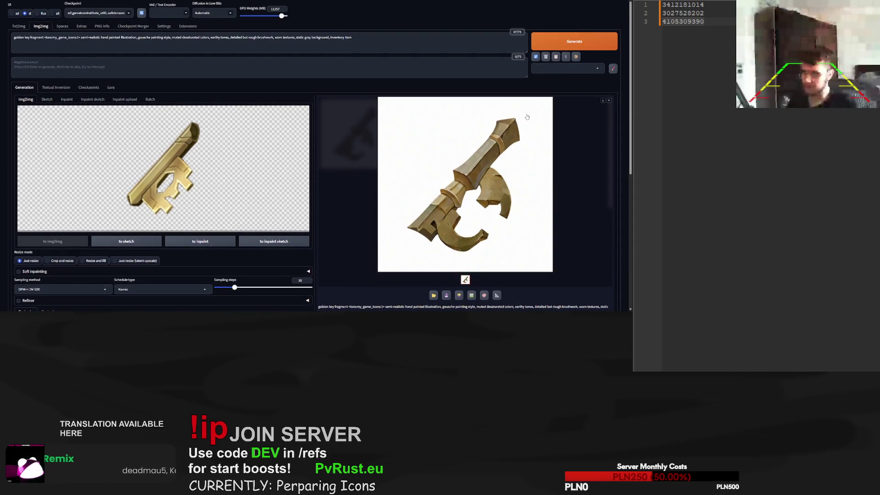
{"action": "scroll", "coordinate": [321, 184], "scroll_direction": "down", "scroll_amount": 4}
{"action": "scroll", "coordinate": [283, 182], "scroll_direction": "up", "scroll_amount": 1}
{"action": "scroll", "coordinate": [283, 182], "scroll_direction": "down", "scroll_amount": 3}
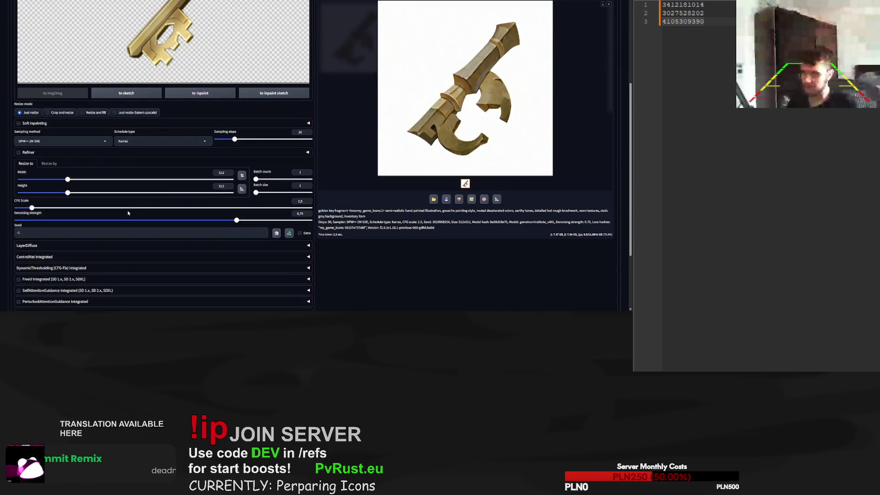
{"action": "scroll", "coordinate": [128, 213], "scroll_direction": "up", "scroll_amount": 6}
{"action": "left_click", "coordinate": [15, 37]}
{"action": "type", "text": "chopped "}
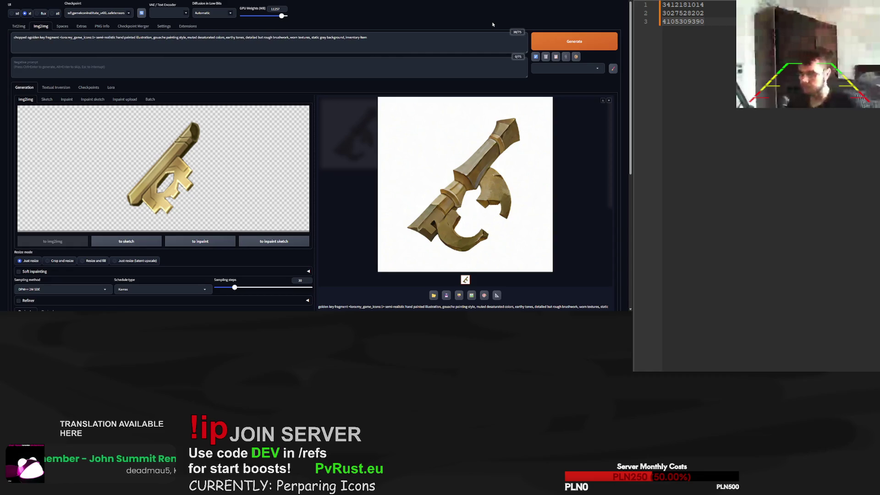
{"action": "type", "text": " out"}
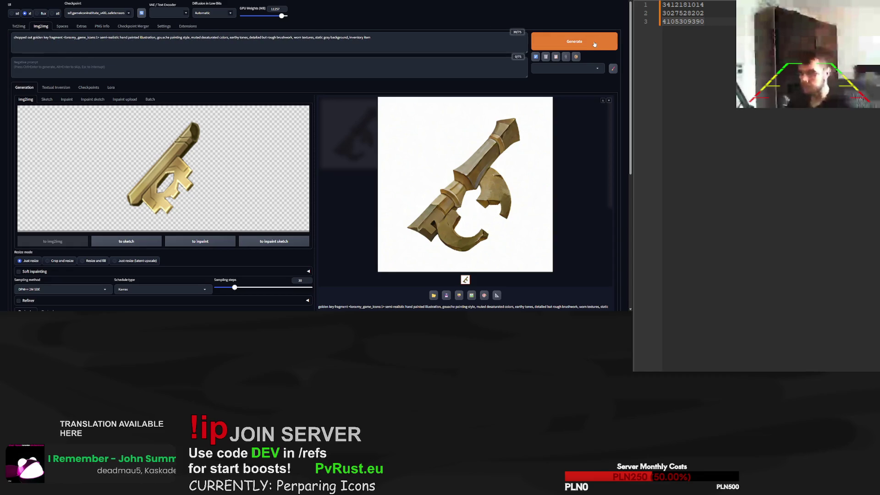
Generate four key variations and save the latest seed as the first line in Notepad++
{"action": "left_click", "coordinate": [592, 42]}
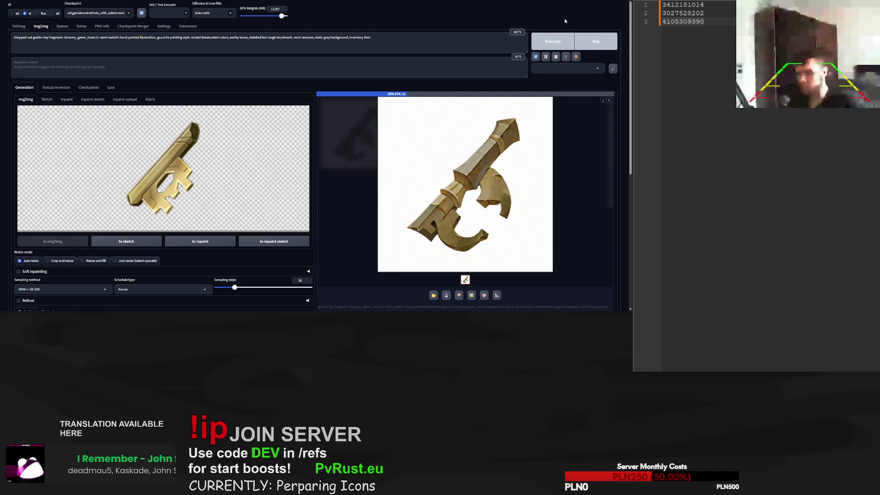
{"action": "left_click", "coordinate": [547, 42]}
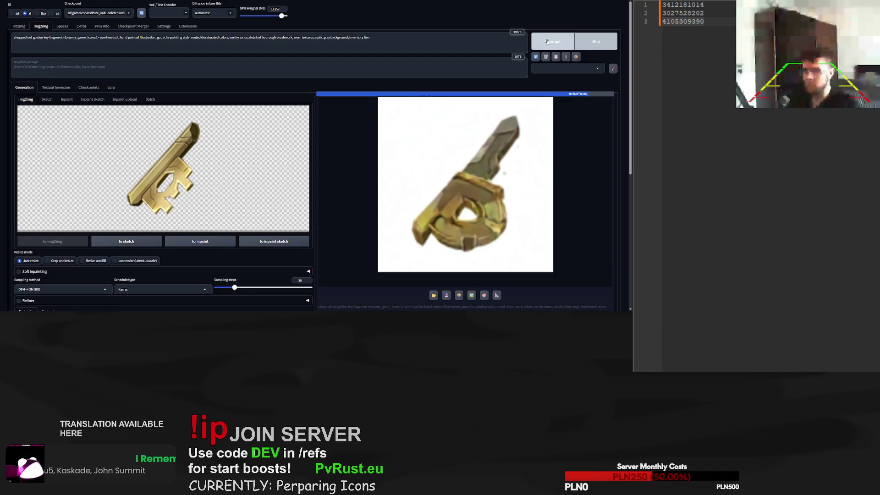
{"action": "left_click", "coordinate": [546, 42]}
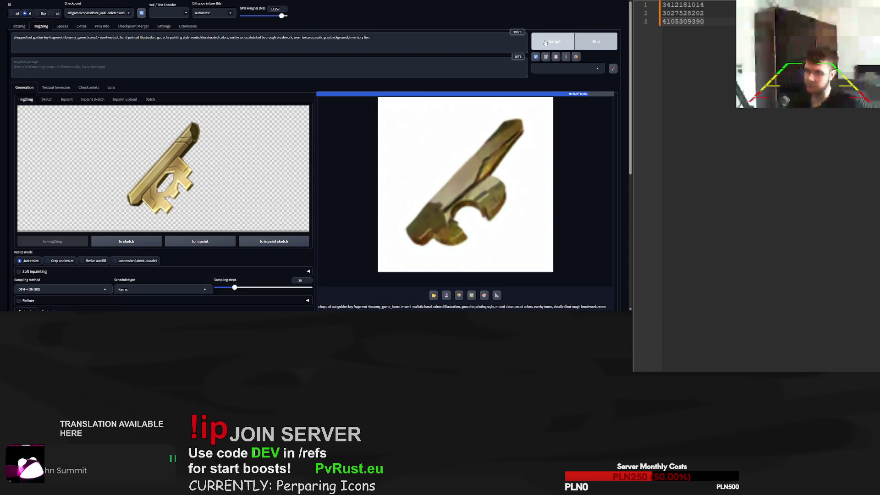
{"action": "left_click", "coordinate": [544, 44]}
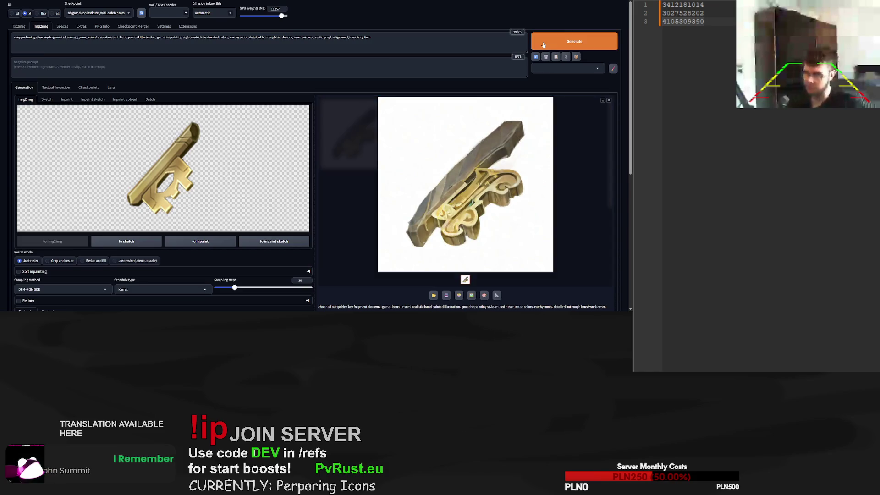
{"action": "scroll", "coordinate": [465, 223], "scroll_direction": "down", "scroll_amount": 3}
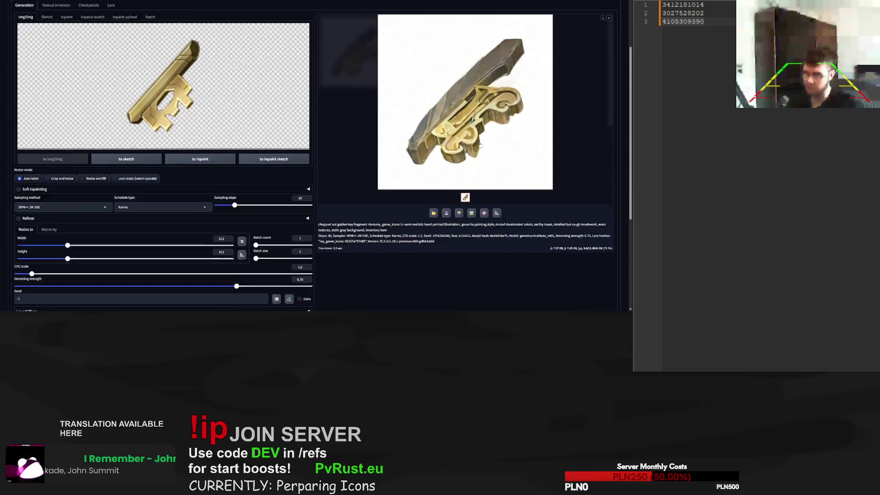
{"action": "double_click", "coordinate": [447, 223]}
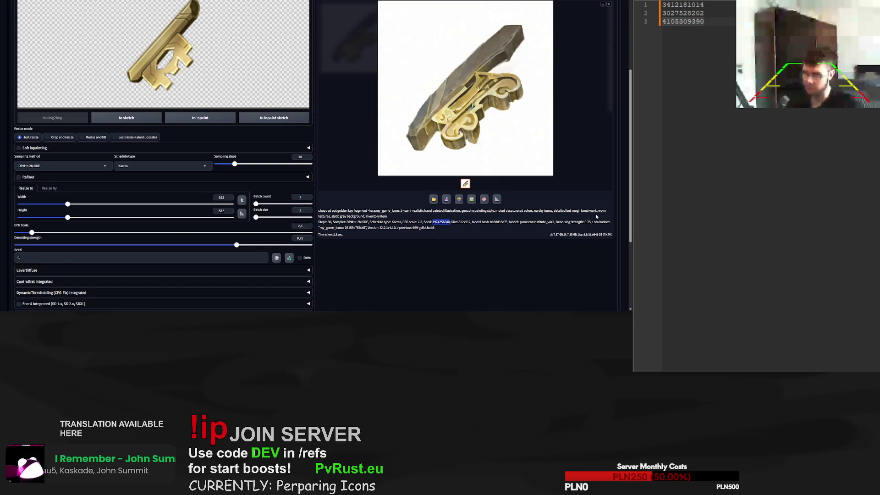
{"action": "key", "text": "ctrl+c"}
{"action": "left_click", "coordinate": [810, 326]}
{"action": "key", "text": "ctrl+a"}
{"action": "key", "text": "ctrl+v"}
{"action": "scroll", "coordinate": [315, 156], "scroll_direction": "up", "scroll_amount": 2}
Generate two more variations, copying their seeds as lines 2 and 3 of the notes
{"action": "left_click", "coordinate": [571, 17]}
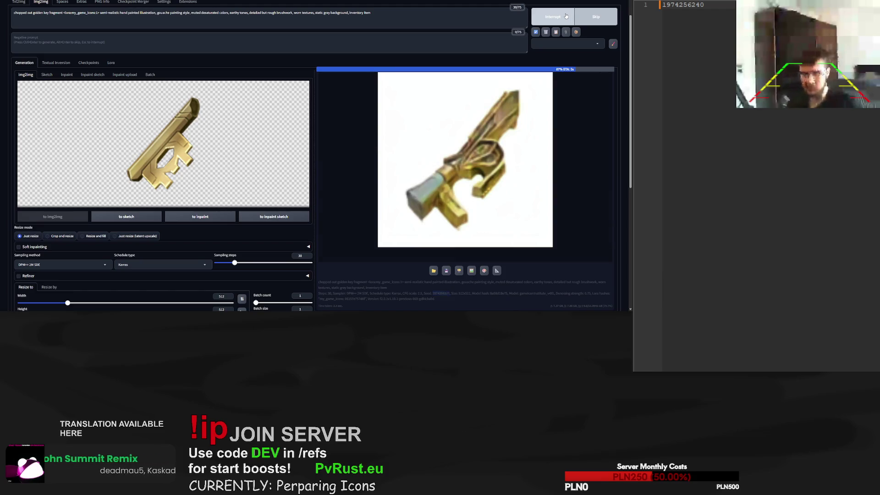
{"action": "scroll", "coordinate": [420, 234], "scroll_direction": "down", "scroll_amount": 3}
{"action": "double_click", "coordinate": [442, 222]}
{"action": "key", "text": "ctrl+c"}
{"action": "key", "text": "Return"}
{"action": "key", "text": "ctrl+v"}
{"action": "scroll", "coordinate": [421, 183], "scroll_direction": "up", "scroll_amount": 3}
{"action": "left_click", "coordinate": [579, 21]}
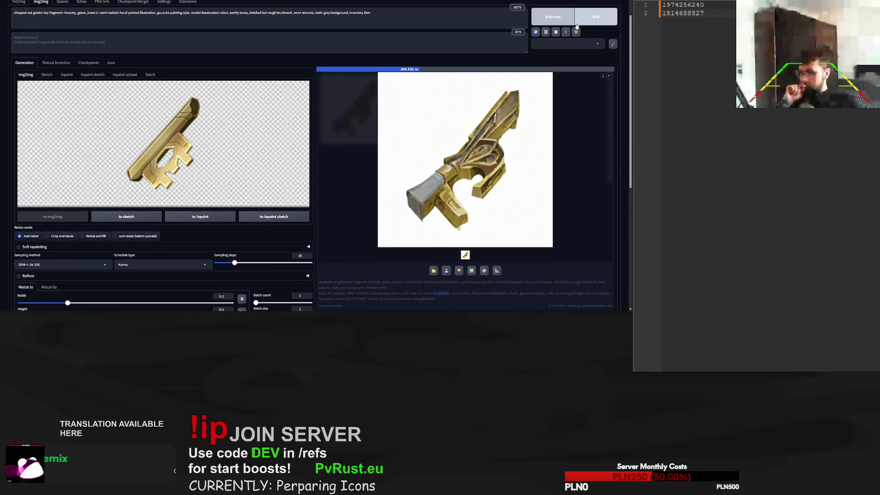
{"action": "scroll", "coordinate": [482, 206], "scroll_direction": "down", "scroll_amount": 2}
{"action": "double_click", "coordinate": [441, 222]}
{"action": "key", "text": "ctrl+c"}
Generate another key variation and select the current Seed value for replacing
{"action": "scroll", "coordinate": [445, 222], "scroll_direction": "up", "scroll_amount": 2}
{"action": "left_click", "coordinate": [583, 17]}
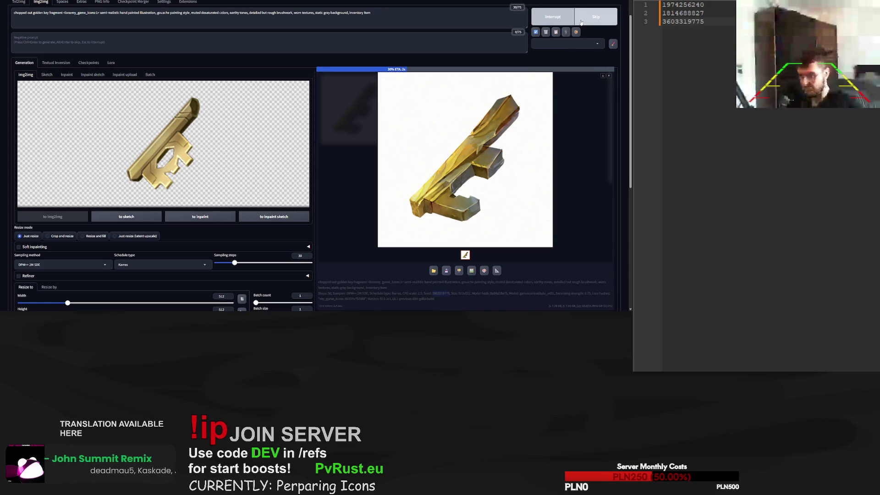
{"action": "scroll", "coordinate": [570, 131], "scroll_direction": "down", "scroll_amount": 2}
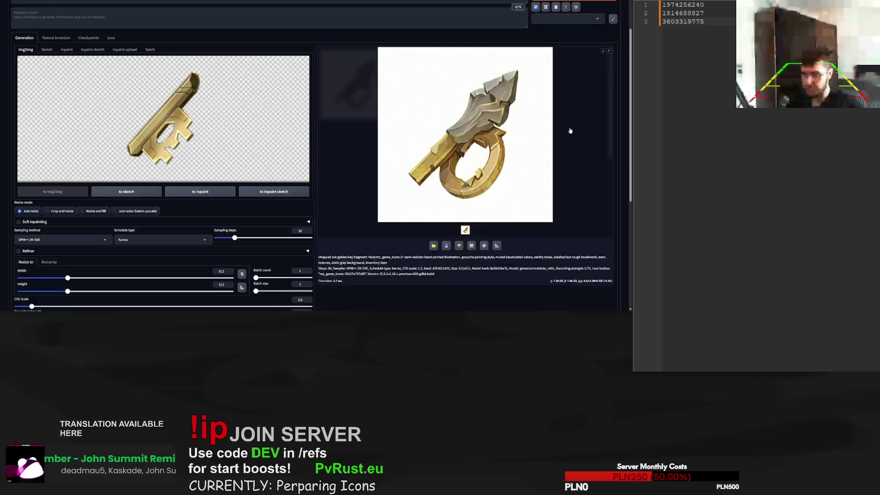
{"action": "scroll", "coordinate": [570, 131], "scroll_direction": "down", "scroll_amount": 1}
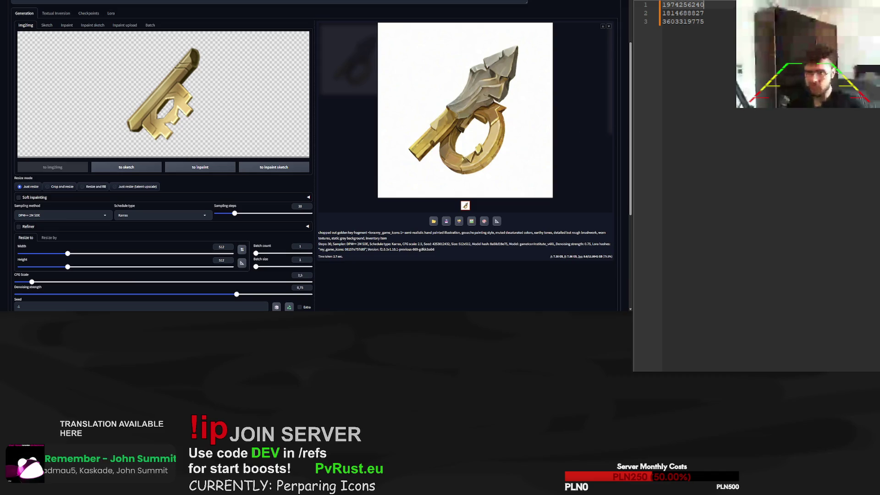
{"action": "scroll", "coordinate": [172, 256], "scroll_direction": "down", "scroll_amount": 1}
{"action": "triple_click", "coordinate": [138, 282]}
{"action": "key", "text": "ctrl+v"}
{"action": "left_click_drag", "start_coordinate": [235, 191], "coordinate": [276, 191]}
{"action": "scroll", "coordinate": [275, 192], "scroll_direction": "up", "scroll_amount": 4}
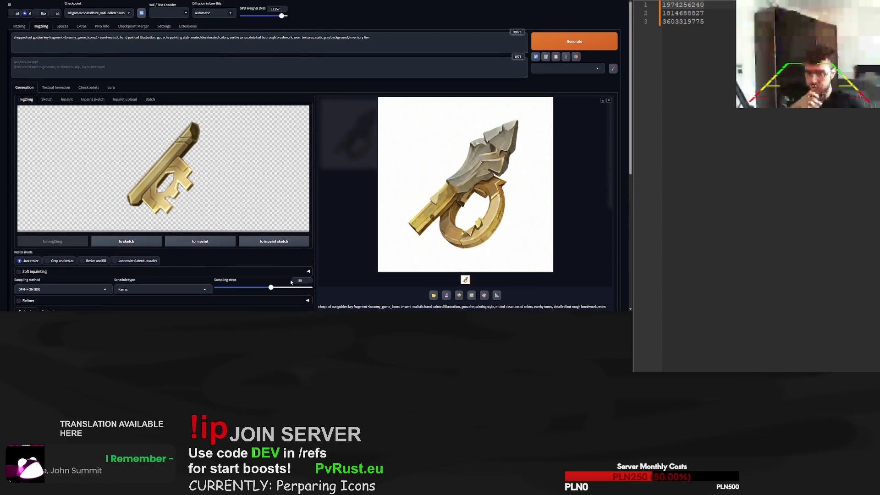
{"action": "left_click", "coordinate": [553, 43]}
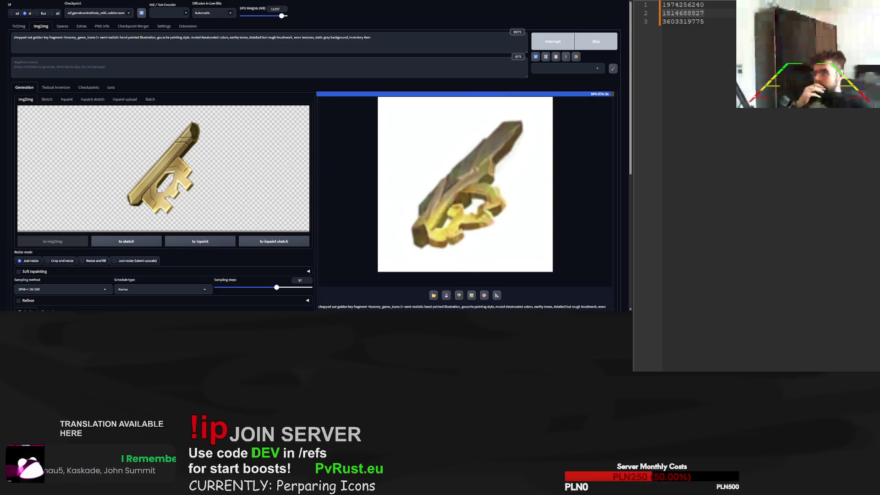
{"action": "scroll", "coordinate": [316, 156], "scroll_direction": "down", "scroll_amount": 5}
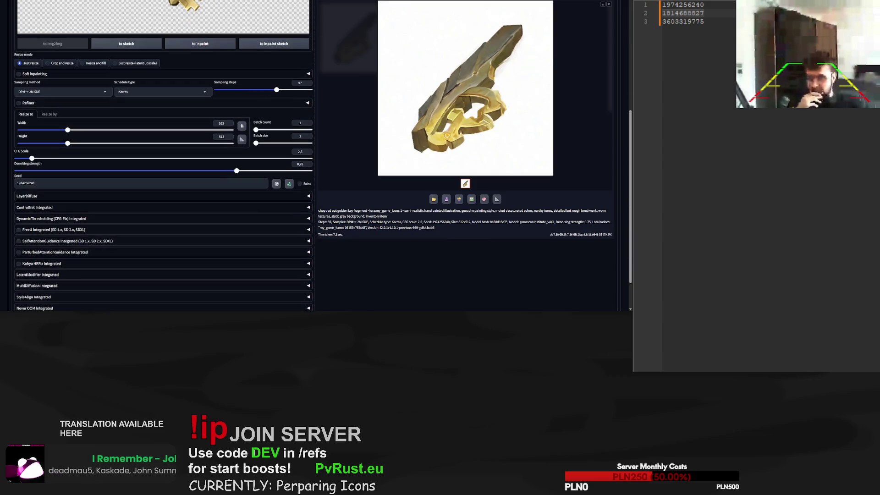
{"action": "scroll", "coordinate": [597, 29], "scroll_direction": "up", "scroll_amount": 5}
{"action": "left_click", "coordinate": [593, 42]}
Generate with the third saved seed, then paste the blue-gem key as the reference image
{"action": "left_click", "coordinate": [704, 22]}
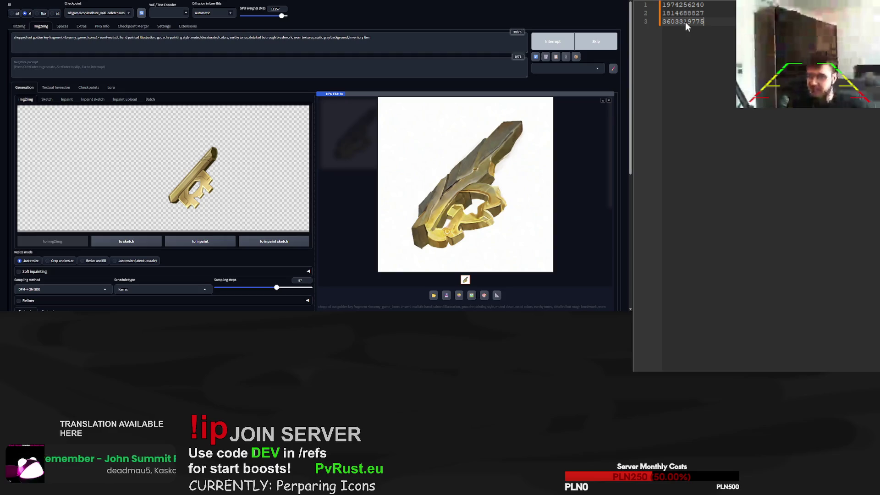
{"action": "left_click", "coordinate": [531, 159]}
{"action": "left_click", "coordinate": [587, 155]}
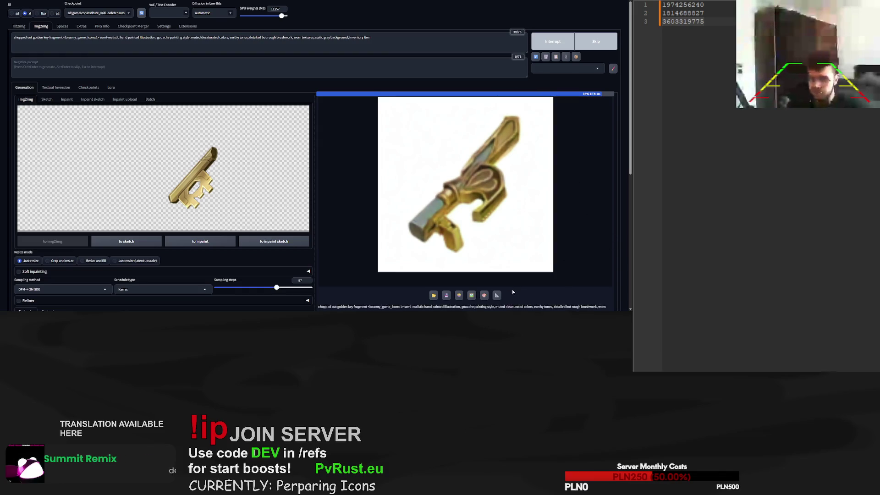
{"action": "scroll", "coordinate": [504, 284], "scroll_direction": "down", "scroll_amount": 2}
{"action": "scroll", "coordinate": [487, 267], "scroll_direction": "down", "scroll_amount": 2}
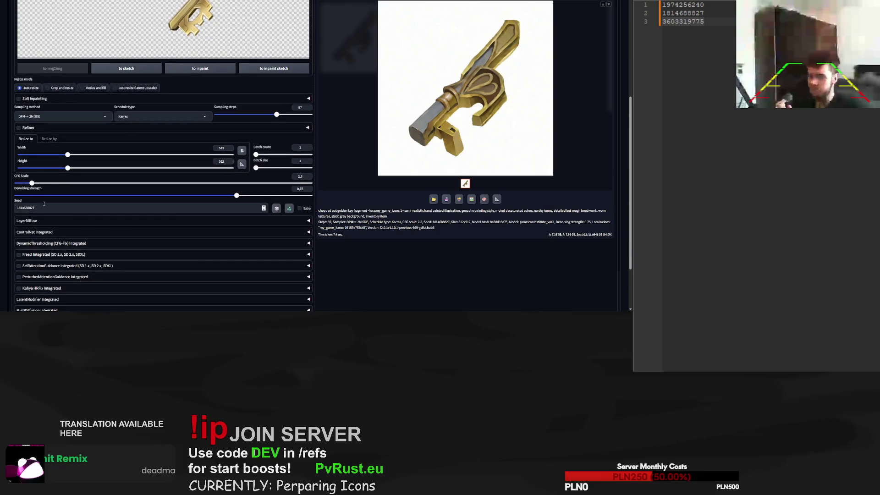
{"action": "scroll", "coordinate": [515, 234], "scroll_direction": "up", "scroll_amount": 3}
{"action": "scroll", "coordinate": [594, 32], "scroll_direction": "up", "scroll_amount": 1}
{"action": "left_click", "coordinate": [591, 18]}
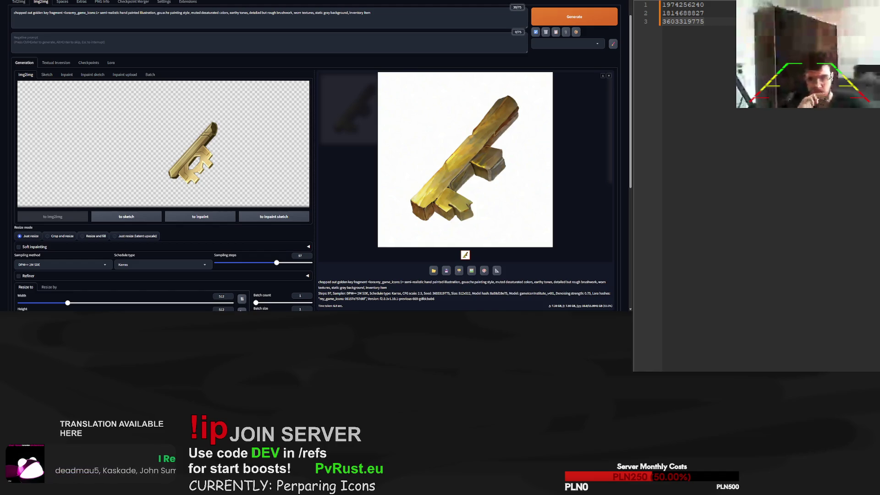
{"action": "scroll", "coordinate": [316, 156], "scroll_direction": "up", "scroll_amount": 1}
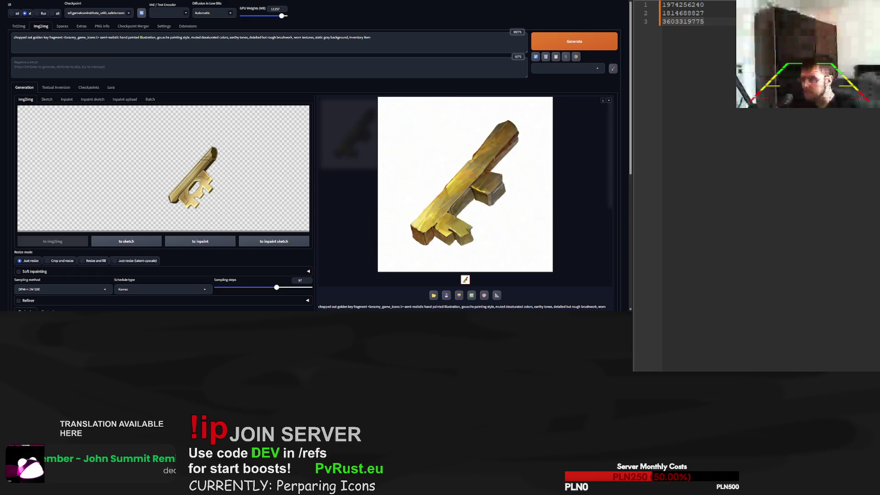
{"action": "key", "text": "ctrl+v"}
Trim the prompt to start with 'golden key' by deleting 'chopped out' and 'fragment', then generate
{"action": "left_click_drag", "start_coordinate": [33, 37], "coordinate": [14, 37]}
{"action": "key", "text": "BackSpace"}
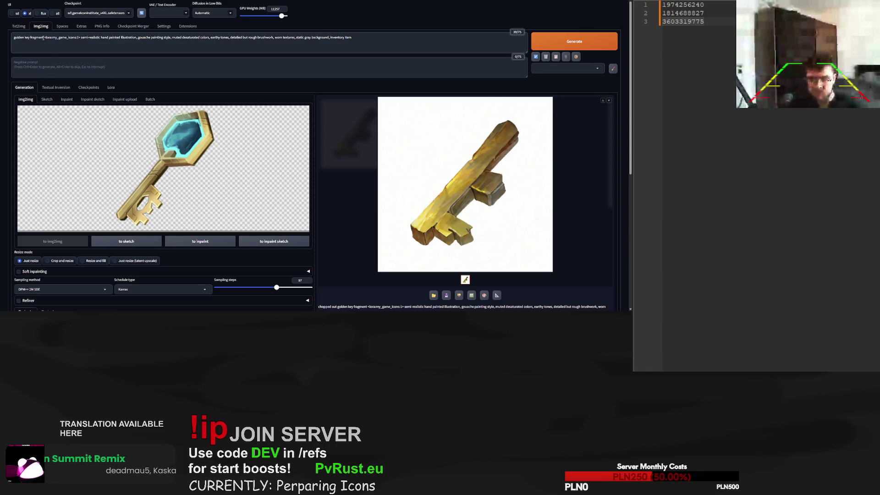
{"action": "key", "text": "BackSpace"}
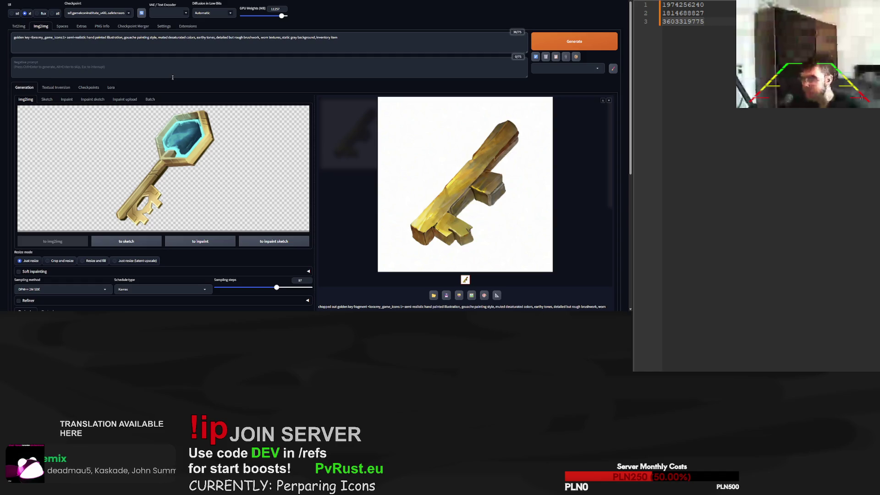
{"action": "left_click", "coordinate": [585, 41]}
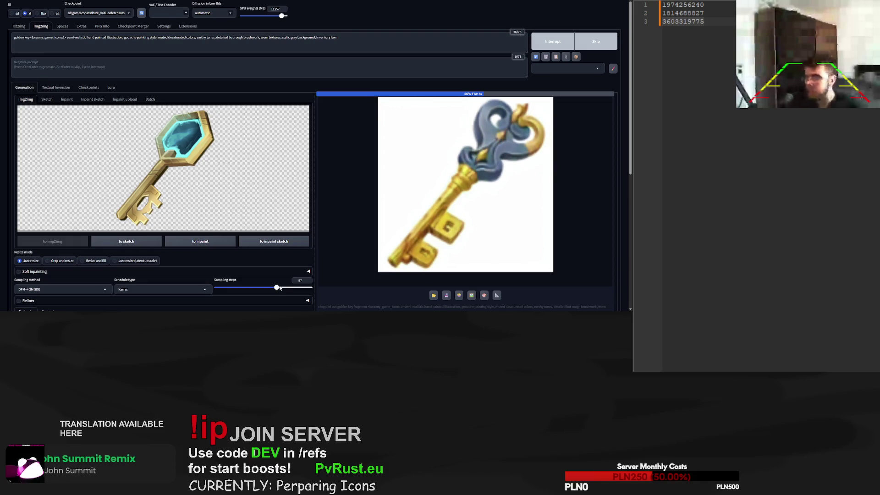
{"action": "left_click_drag", "start_coordinate": [277, 287], "coordinate": [246, 288]}
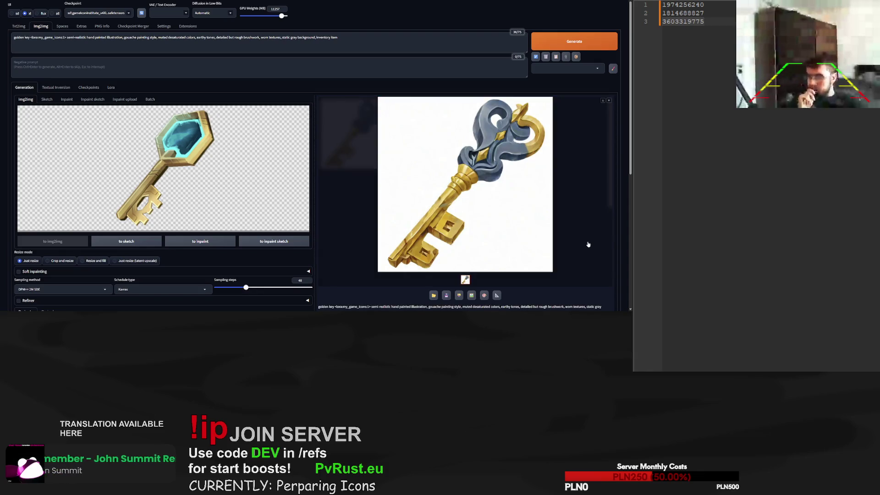
{"action": "left_click", "coordinate": [562, 44]}
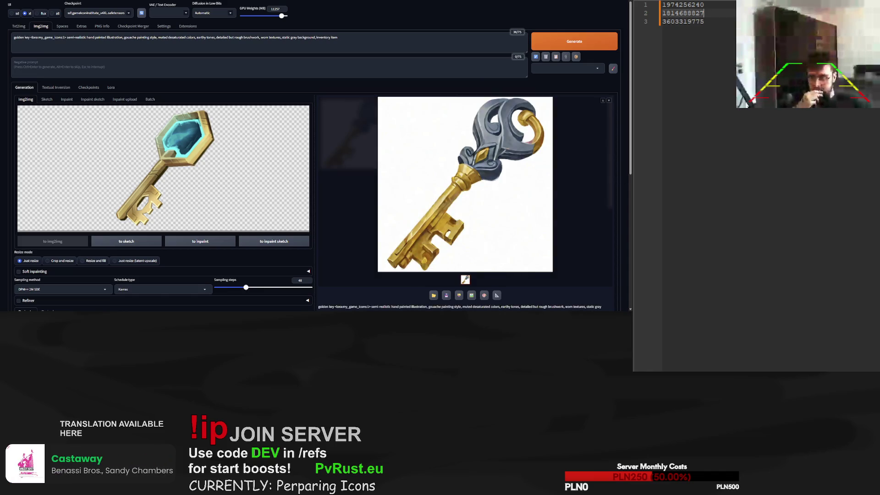
{"action": "scroll", "coordinate": [315, 183], "scroll_direction": "down", "scroll_amount": 2}
{"action": "scroll", "coordinate": [608, 66], "scroll_direction": "down", "scroll_amount": 3}
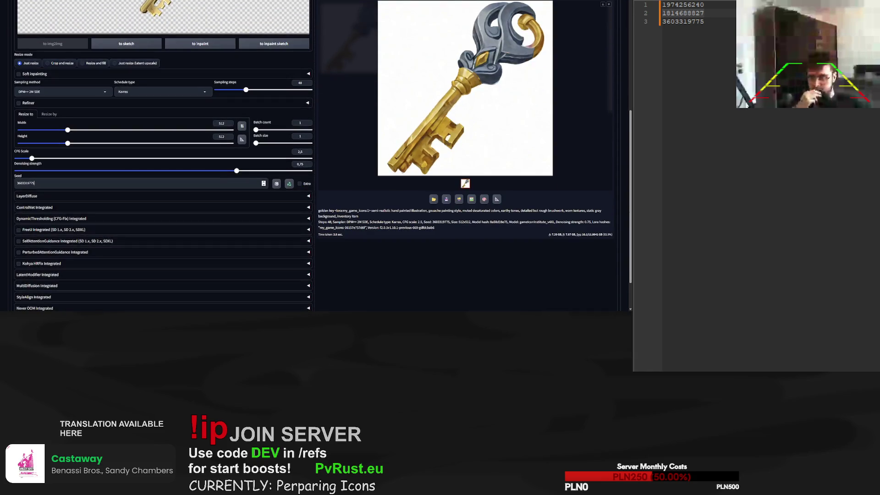
{"action": "scroll", "coordinate": [607, 65], "scroll_direction": "up", "scroll_amount": 2}
{"action": "scroll", "coordinate": [607, 66], "scroll_direction": "up", "scroll_amount": 3}
{"action": "left_click", "coordinate": [579, 20]}
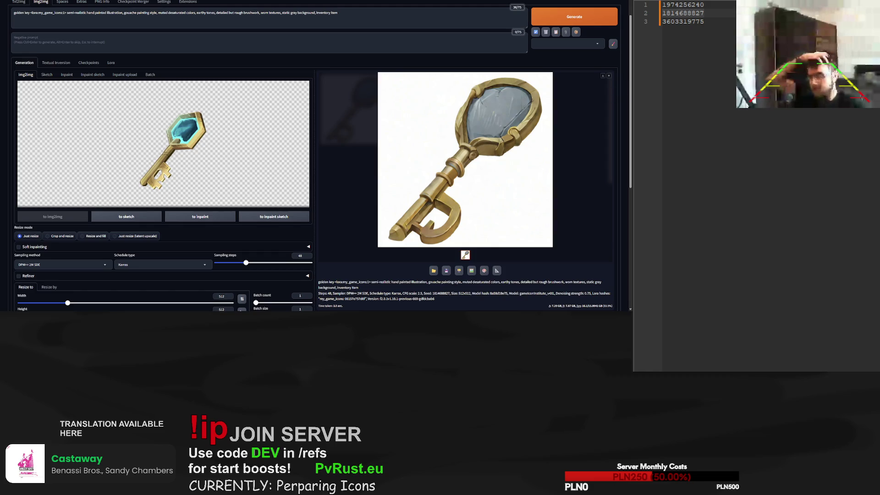
{"action": "left_click", "coordinate": [704, 4]}
{"action": "scroll", "coordinate": [163, 183], "scroll_direction": "down", "scroll_amount": 3}
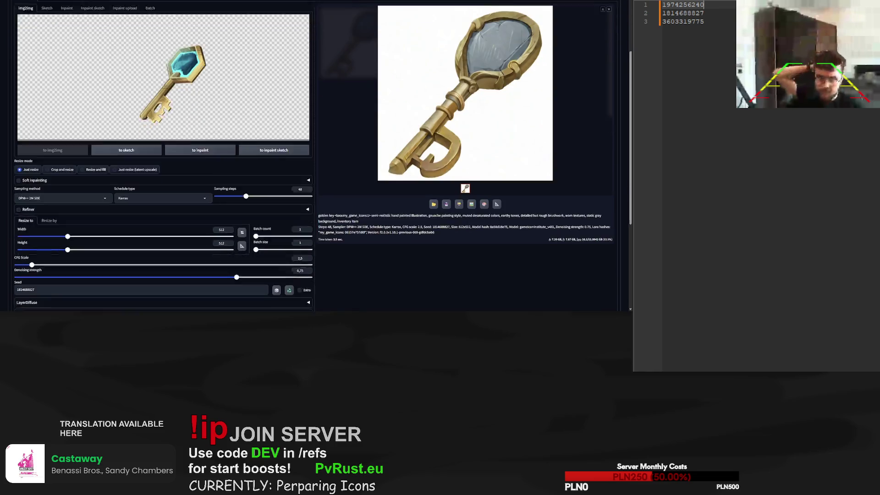
{"action": "double_click", "coordinate": [25, 233]}
{"action": "key", "text": "ctrl+v"}
{"action": "scroll", "coordinate": [163, 183], "scroll_direction": "up", "scroll_amount": 3}
{"action": "left_click", "coordinate": [581, 20]}
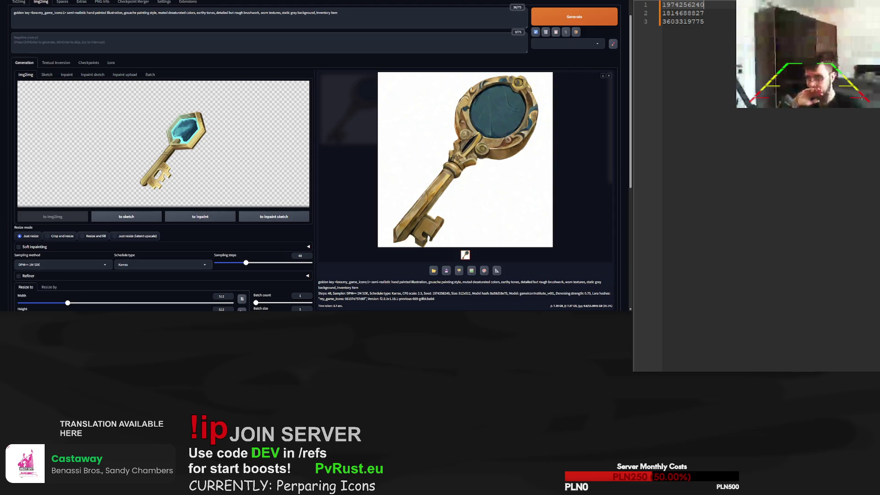
{"action": "left_click", "coordinate": [276, 263]}
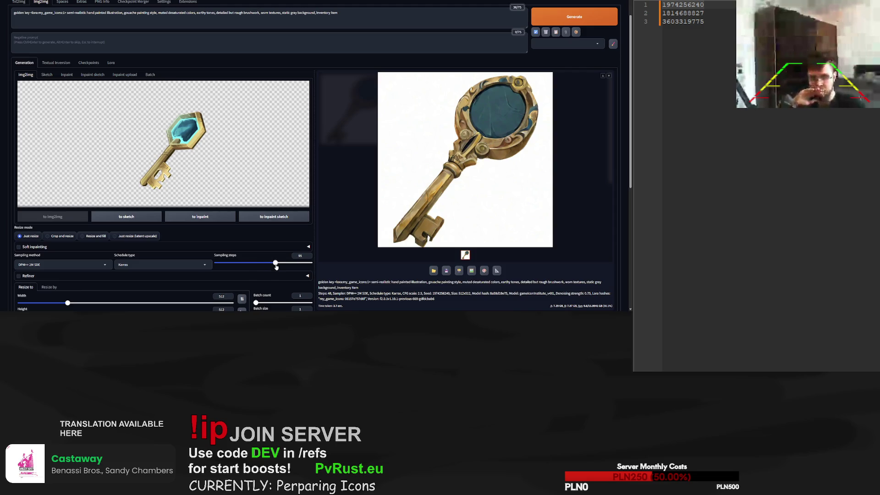
{"action": "left_click_drag", "start_coordinate": [277, 266], "coordinate": [279, 267]}
{"action": "key", "text": "ctrl+Return"}
{"action": "left_click", "coordinate": [705, 13]}
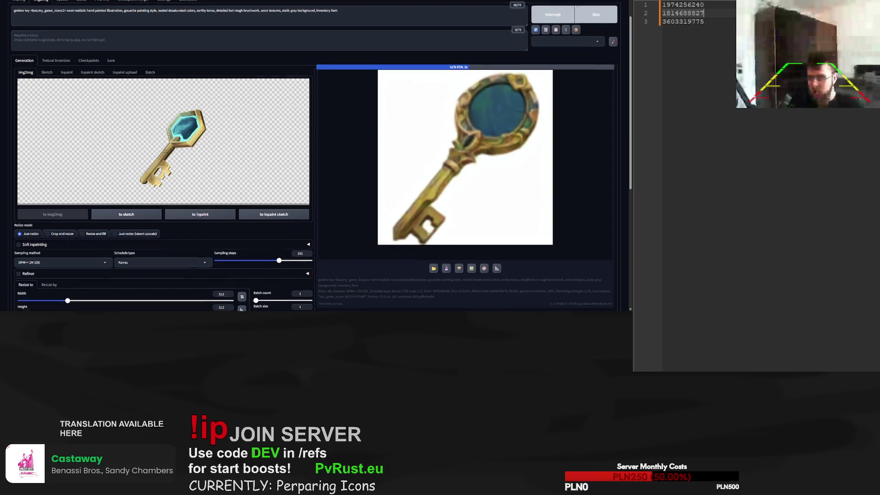
{"action": "scroll", "coordinate": [319, 156], "scroll_direction": "down", "scroll_amount": 1}
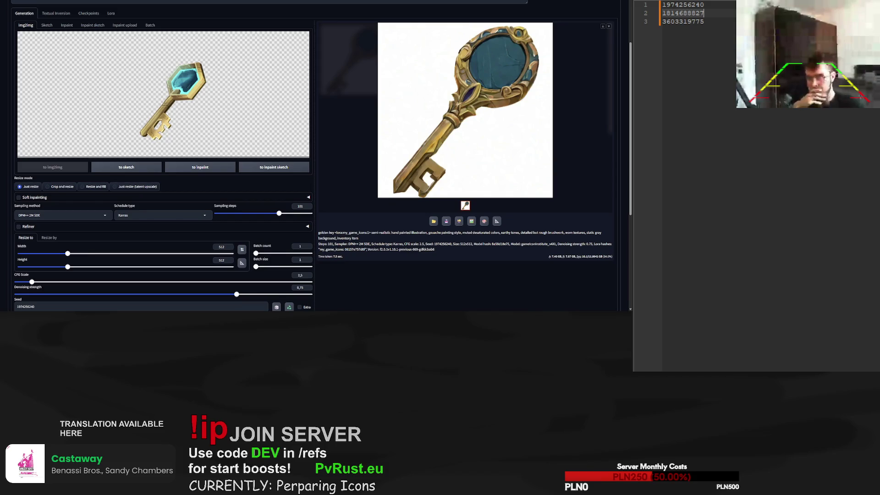
{"action": "scroll", "coordinate": [522, 251], "scroll_direction": "down", "scroll_amount": 1}
{"action": "scroll", "coordinate": [522, 251], "scroll_direction": "up", "scroll_amount": 2}
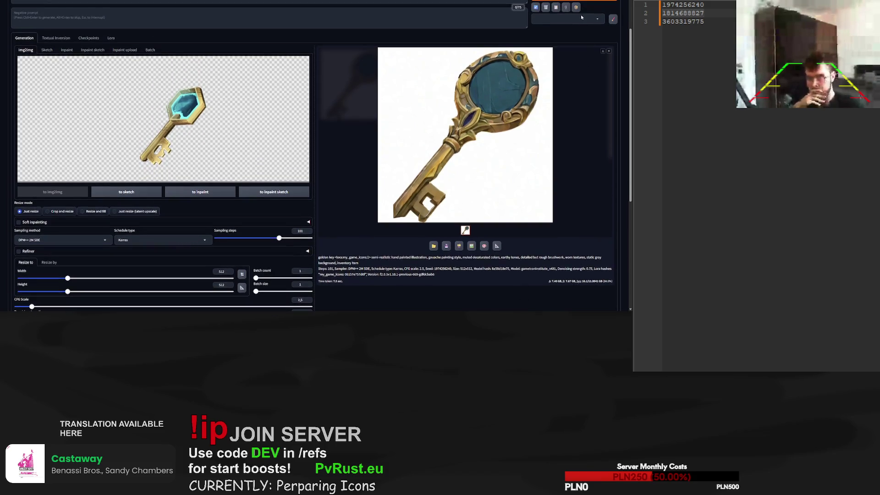
{"action": "scroll", "coordinate": [581, 17], "scroll_direction": "up", "scroll_amount": 1}
{"action": "left_click", "coordinate": [583, 22]}
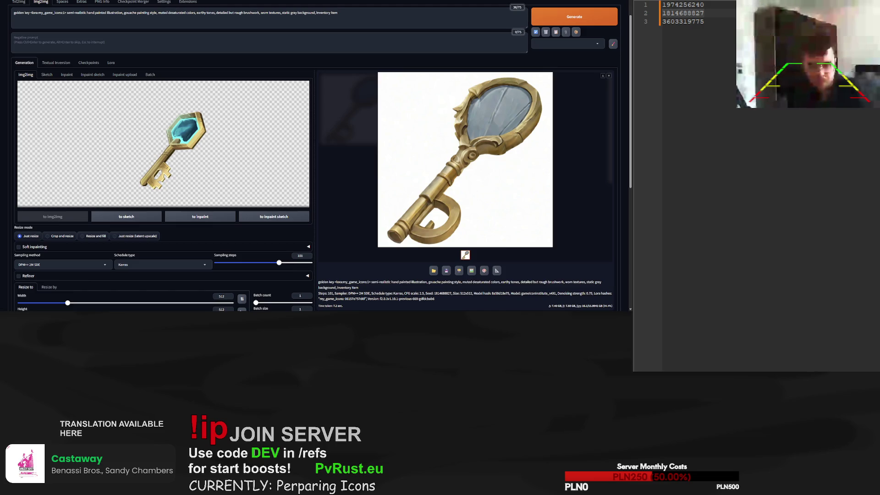
{"action": "key", "text": "Up"}
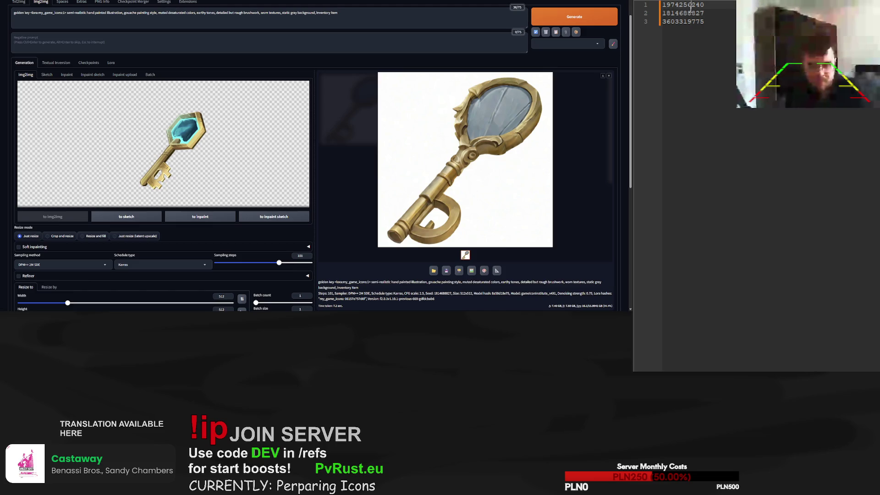
{"action": "scroll", "coordinate": [242, 172], "scroll_direction": "down", "scroll_amount": 2}
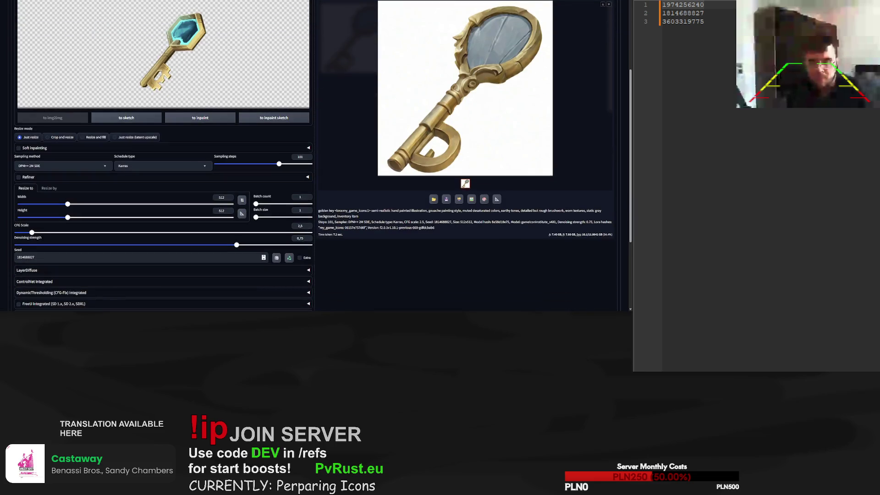
{"action": "left_click", "coordinate": [242, 171]}
{"action": "key", "text": "ctrl+v"}
{"action": "left_click", "coordinate": [290, 163]}
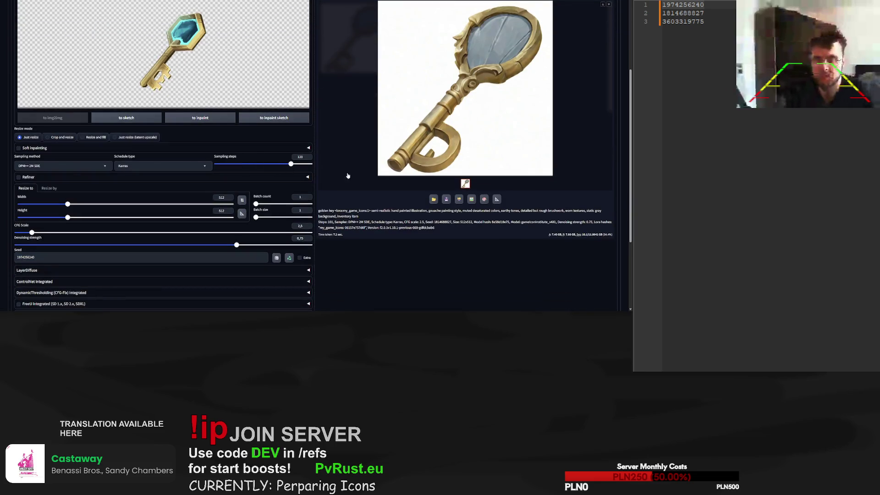
{"action": "scroll", "coordinate": [458, 115], "scroll_direction": "up", "scroll_amount": 3}
{"action": "left_click", "coordinate": [574, 42]}
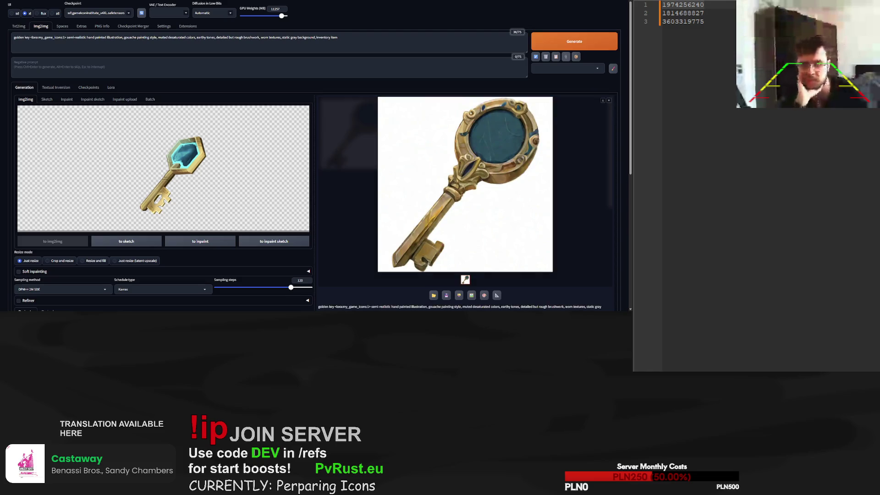
Generate the key at 150 sampling steps, then again at 76 steps
{"action": "scroll", "coordinate": [289, 206], "scroll_direction": "down", "scroll_amount": 3}
{"action": "left_click_drag", "start_coordinate": [290, 288], "coordinate": [309, 288]}
{"action": "left_click", "coordinate": [559, 43]}
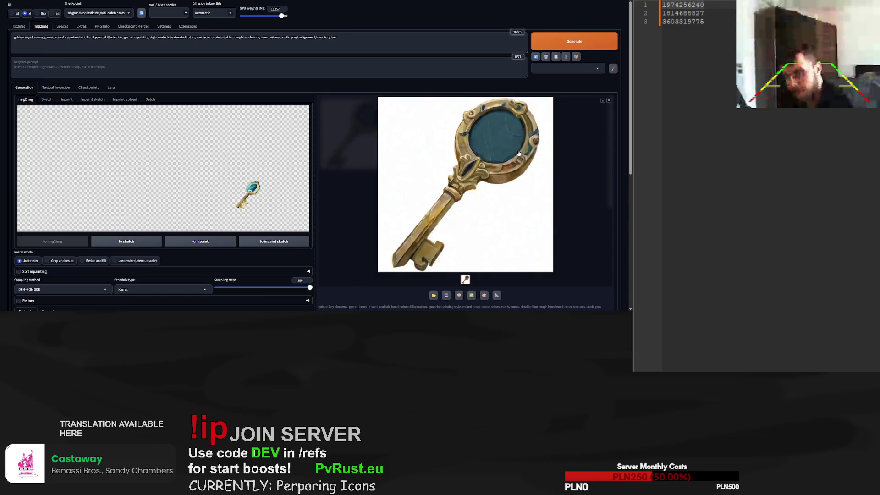
{"action": "left_click", "coordinate": [255, 288]}
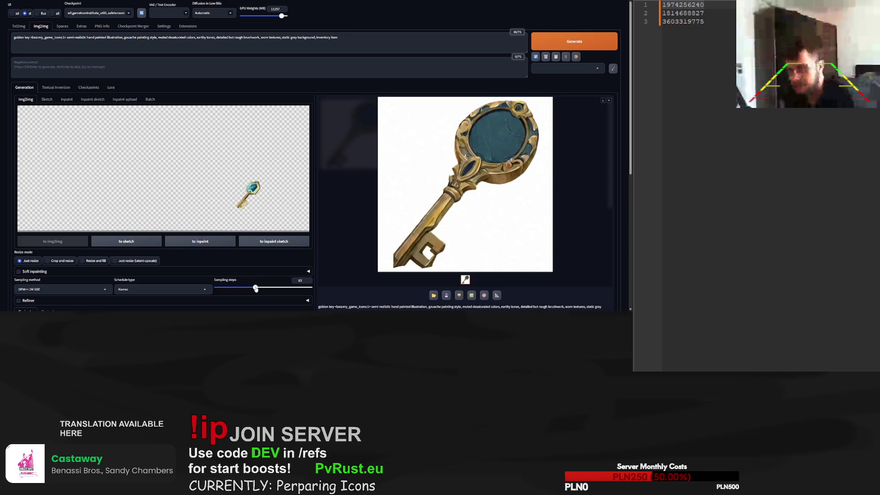
{"action": "left_click", "coordinate": [264, 288]}
{"action": "left_click", "coordinate": [572, 43]}
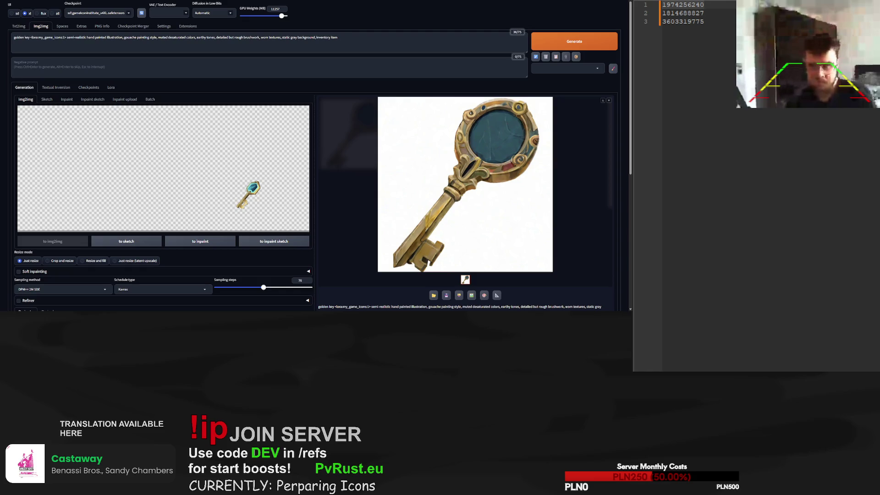
Paste the pixel fishing rod image into img2img as the new reference
{"action": "key", "text": "ctrl+v"}
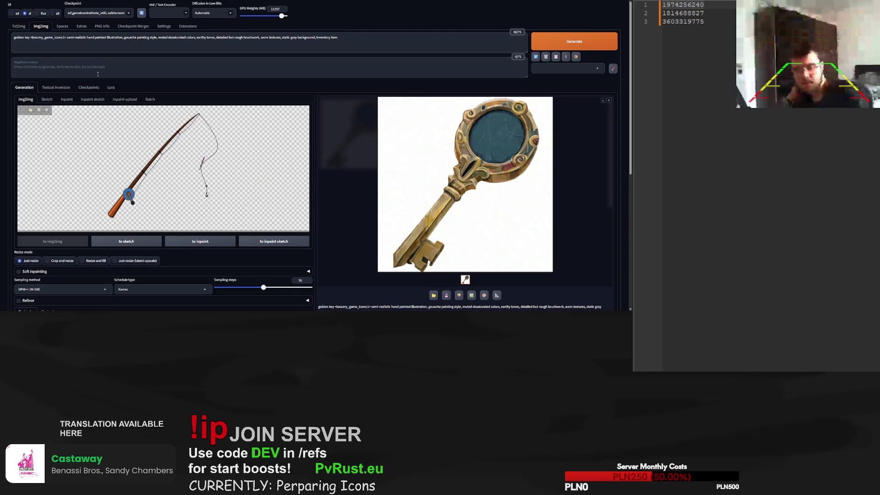
Replace 'golden key' with 'fishing rod' at the prompt start and generate
{"action": "left_click_drag", "start_coordinate": [29, 38], "coordinate": [14, 38]}
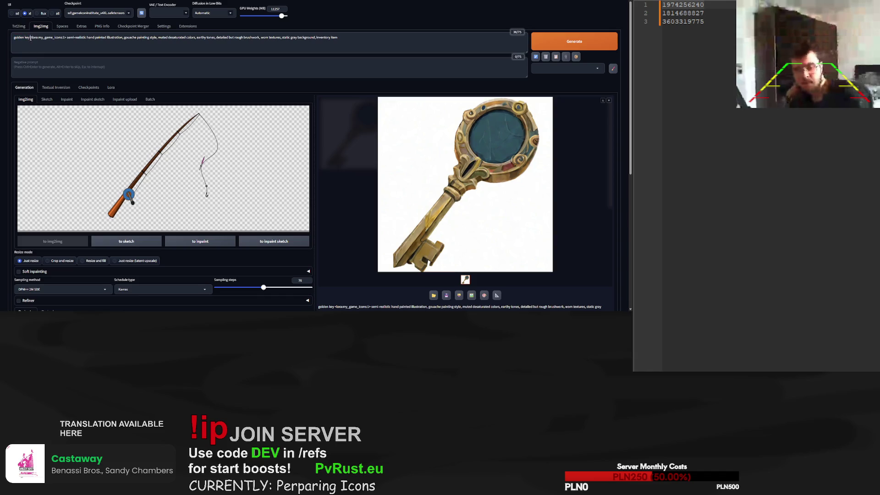
{"action": "type", "text": "fishing rod"}
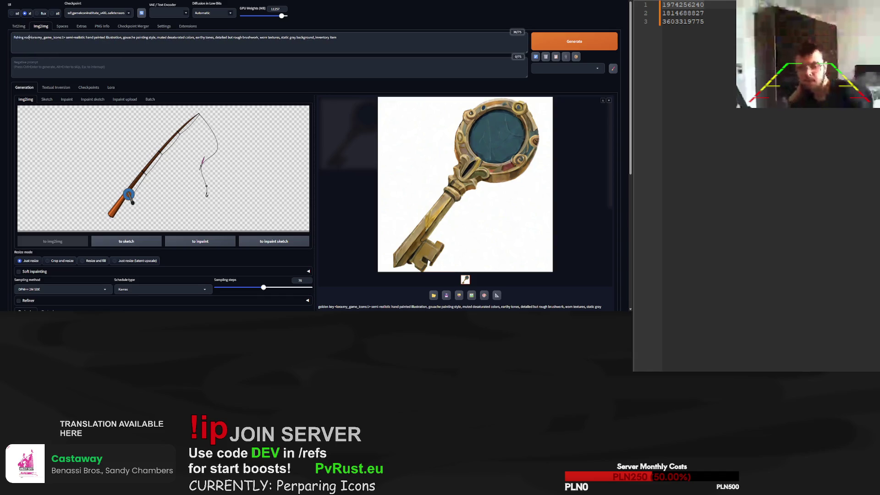
{"action": "left_click", "coordinate": [572, 44]}
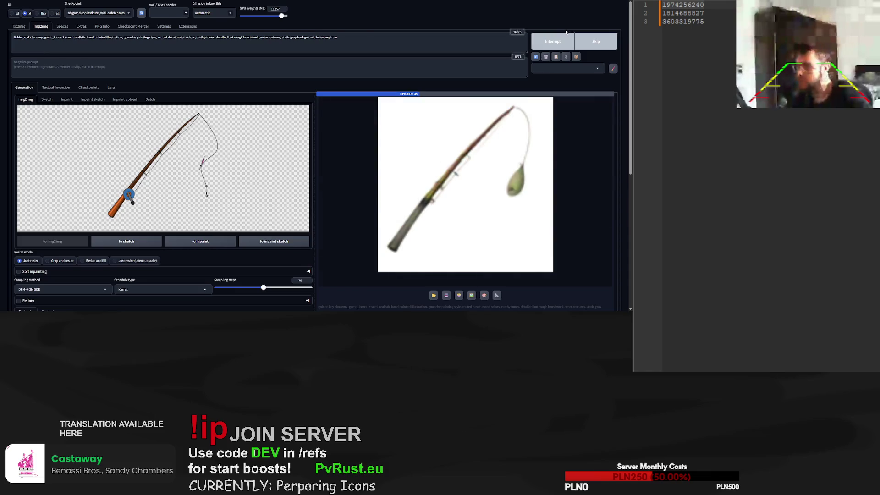
Lower sampling steps to 47, randomize the seed, and generate three fishing rod variations
{"action": "left_click_drag", "start_coordinate": [264, 287], "coordinate": [245, 288]}
{"action": "scroll", "coordinate": [168, 245], "scroll_direction": "down", "scroll_amount": 3}
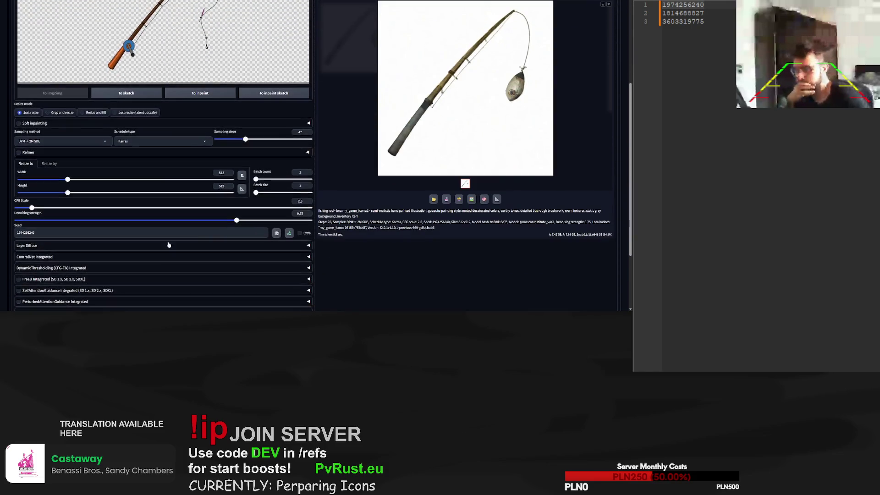
{"action": "left_click", "coordinate": [276, 232]}
{"action": "scroll", "coordinate": [276, 233], "scroll_direction": "up", "scroll_amount": 3}
{"action": "left_click", "coordinate": [586, 43]}
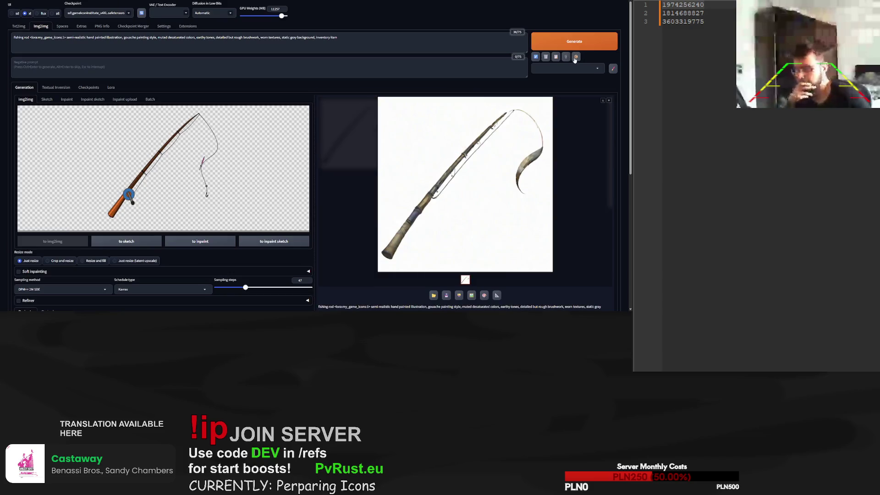
{"action": "left_click", "coordinate": [567, 45]}
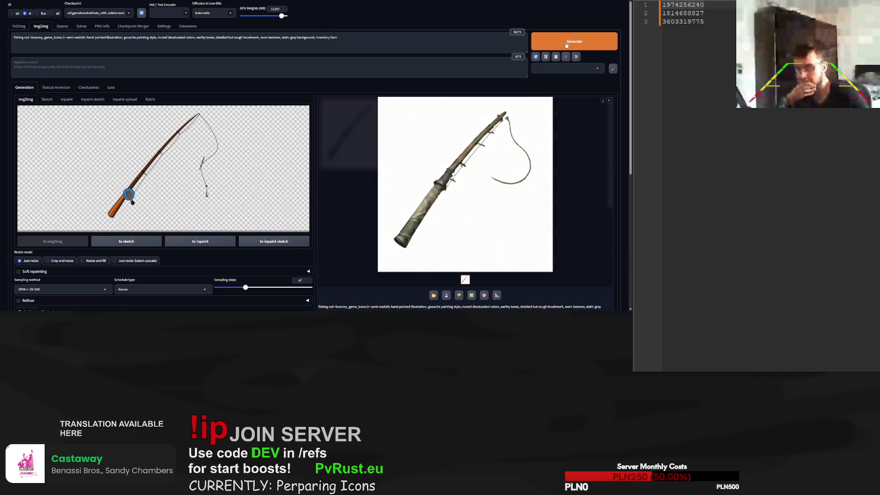
{"action": "left_click", "coordinate": [566, 44]}
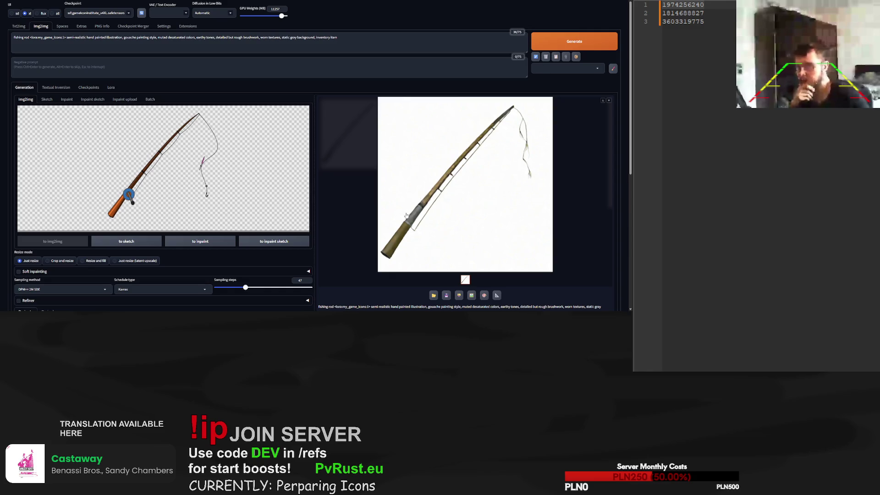
{"action": "scroll", "coordinate": [406, 216], "scroll_direction": "down", "scroll_amount": 3}
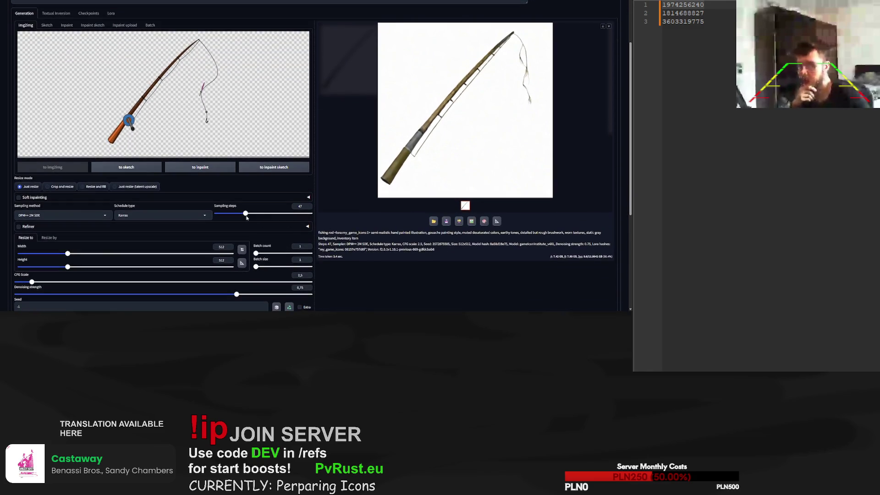
Raise sampling steps to 112, generate three fishing rods, then add 'with reel' to the prompt
{"action": "left_click_drag", "start_coordinate": [246, 214], "coordinate": [289, 217]}
{"action": "scroll", "coordinate": [404, 267], "scroll_direction": "up", "scroll_amount": 2}
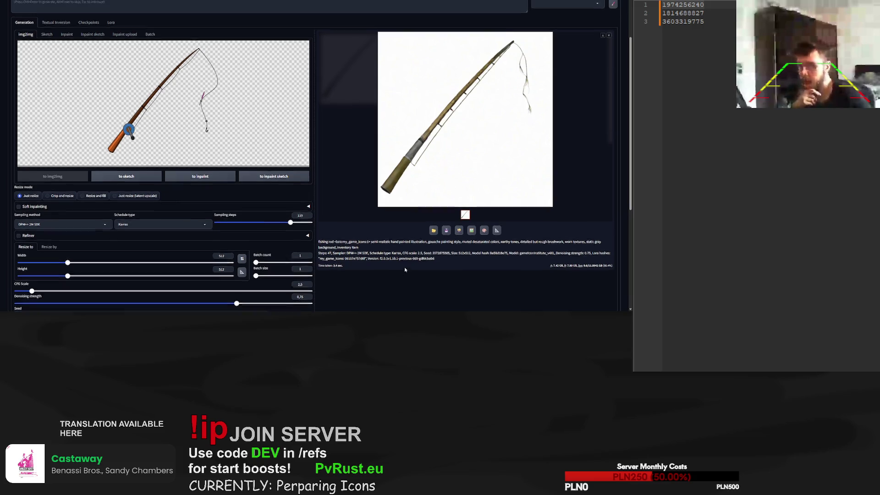
{"action": "left_click", "coordinate": [557, 16]}
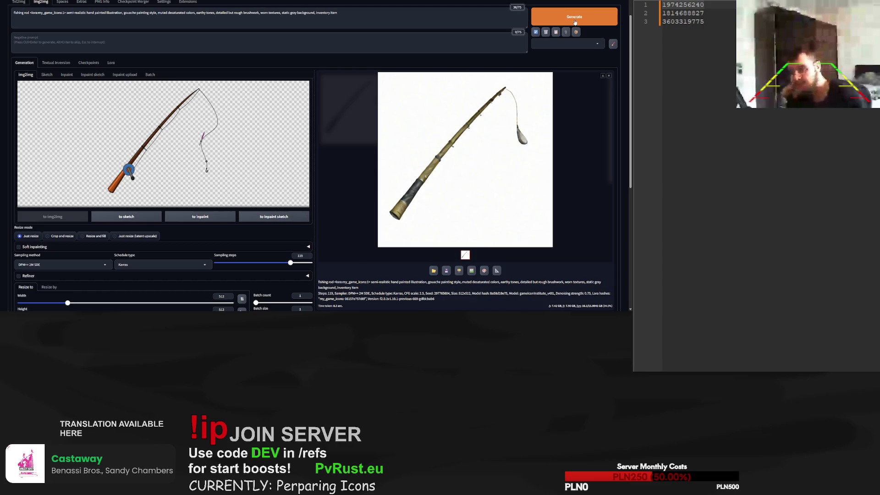
{"action": "left_click", "coordinate": [574, 22]}
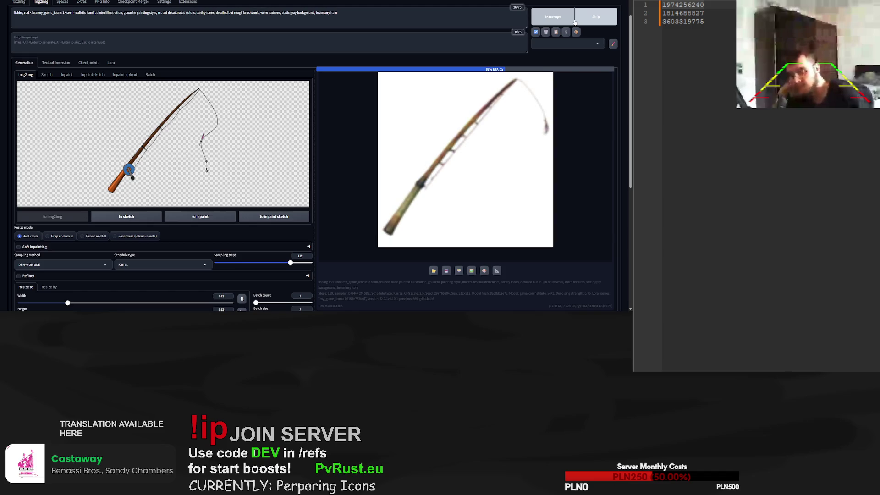
{"action": "left_click", "coordinate": [549, 22]}
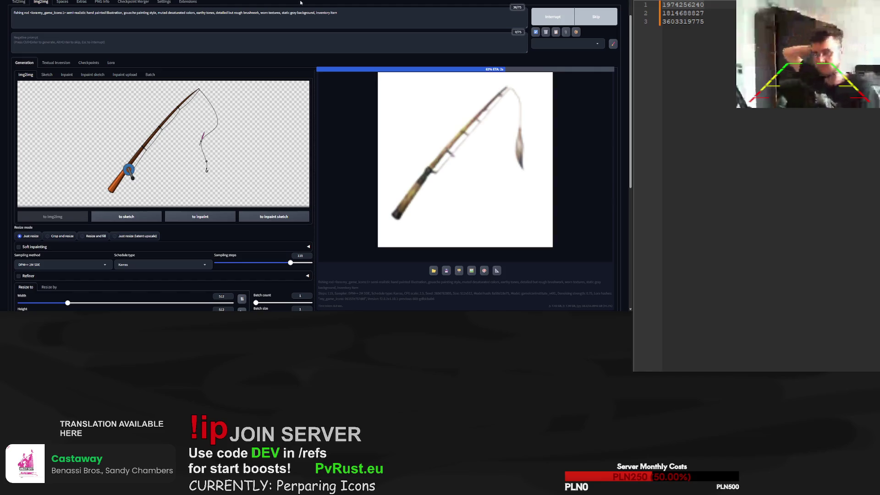
{"action": "type", "text": "with reel"}
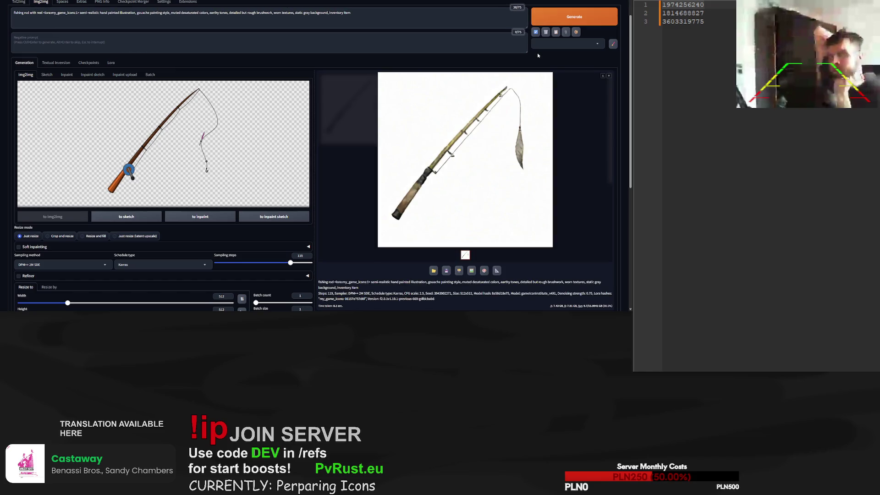
Generate two 'fishing rod with reel' renders showing a mounted reel and wrapped grip
{"action": "left_click", "coordinate": [558, 17]}
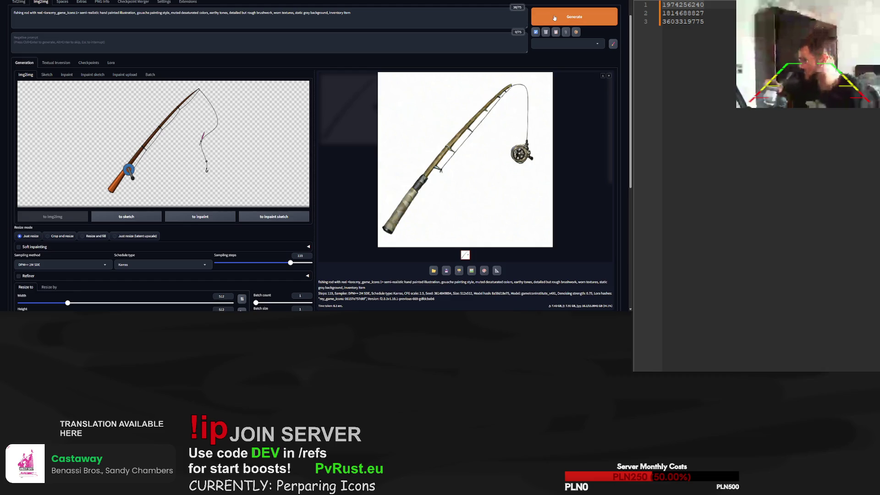
{"action": "left_click", "coordinate": [559, 9]}
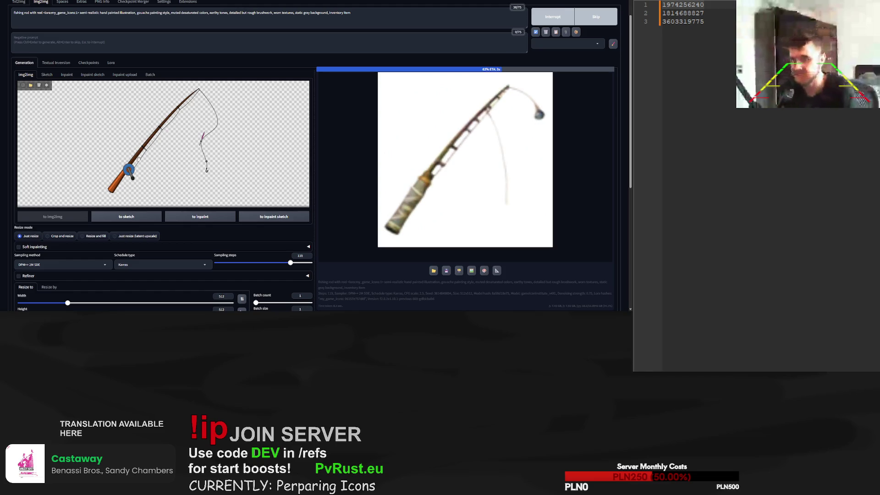
Remove 'with reel' from the prompt and render plain fishing rod variations, skipping weak ones
{"action": "key", "text": "BackSpace"}
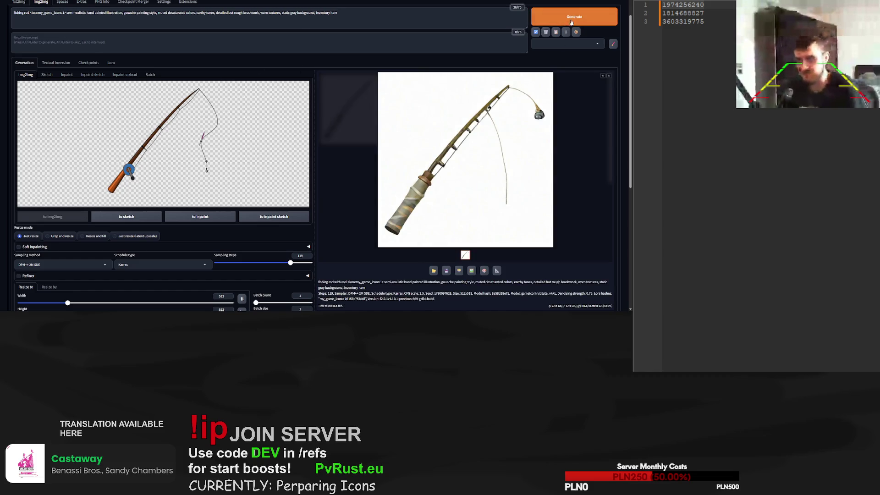
{"action": "left_click", "coordinate": [572, 17]}
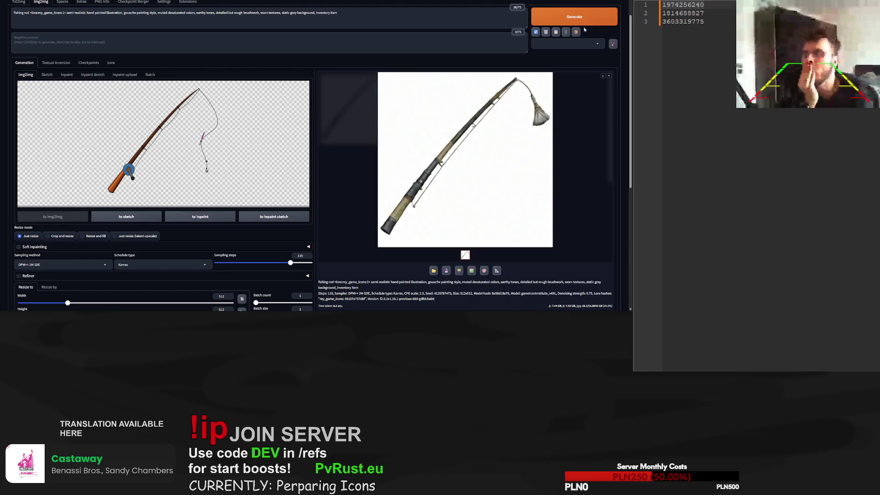
{"action": "left_click", "coordinate": [589, 22]}
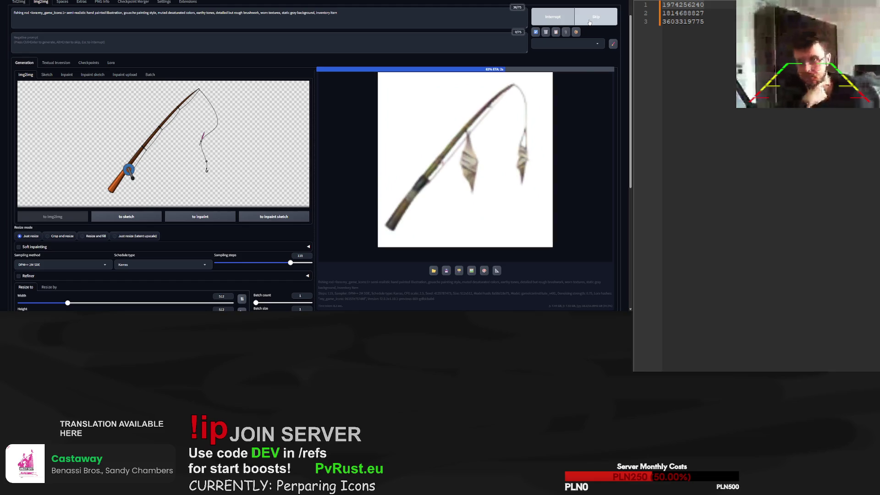
{"action": "left_click", "coordinate": [589, 24]}
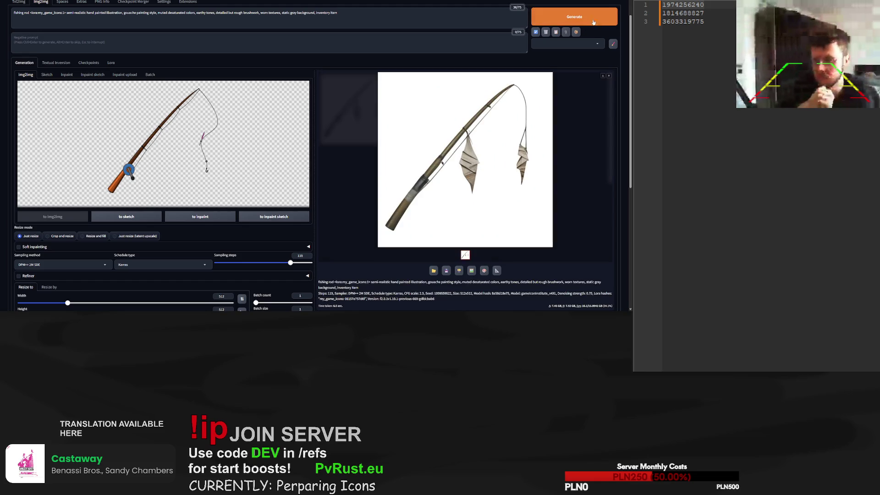
{"action": "left_click", "coordinate": [568, 24]}
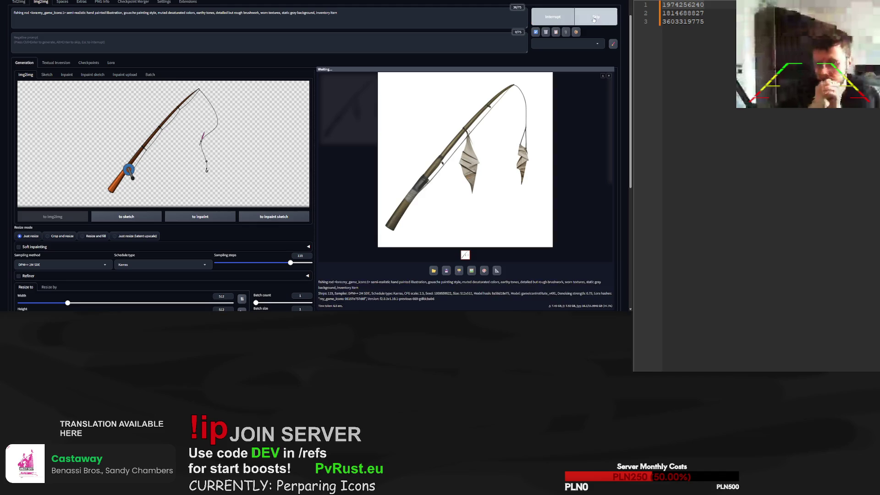
Skip weak renders until a reel-less rod with a pale lure appears, then add 'with hook'
{"action": "left_click", "coordinate": [557, 15]}
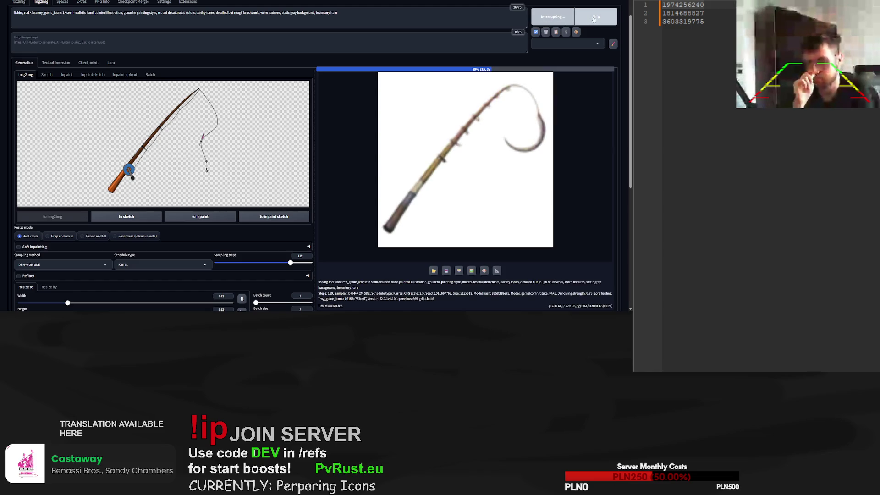
{"action": "left_click", "coordinate": [593, 18]}
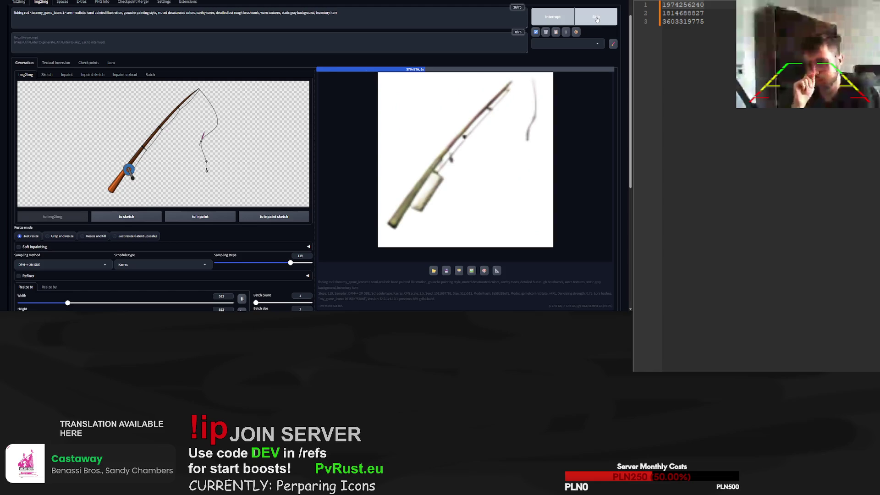
{"action": "left_click", "coordinate": [597, 19]}
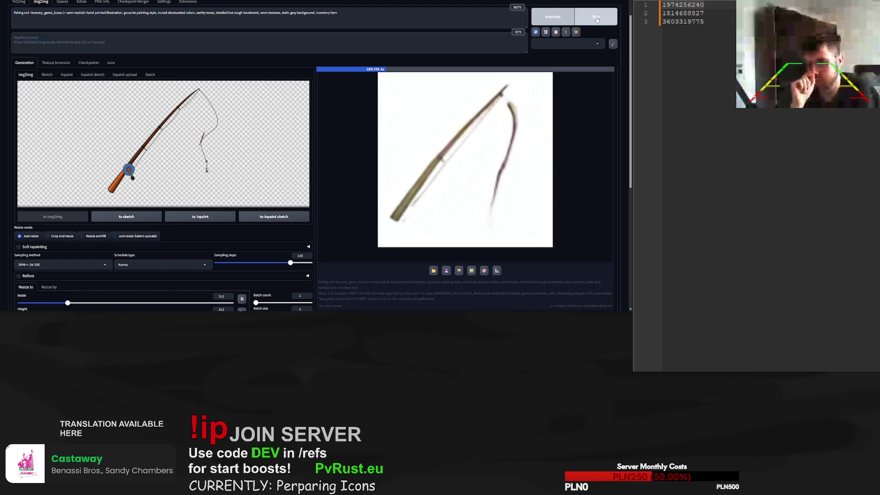
{"action": "left_click", "coordinate": [596, 19]}
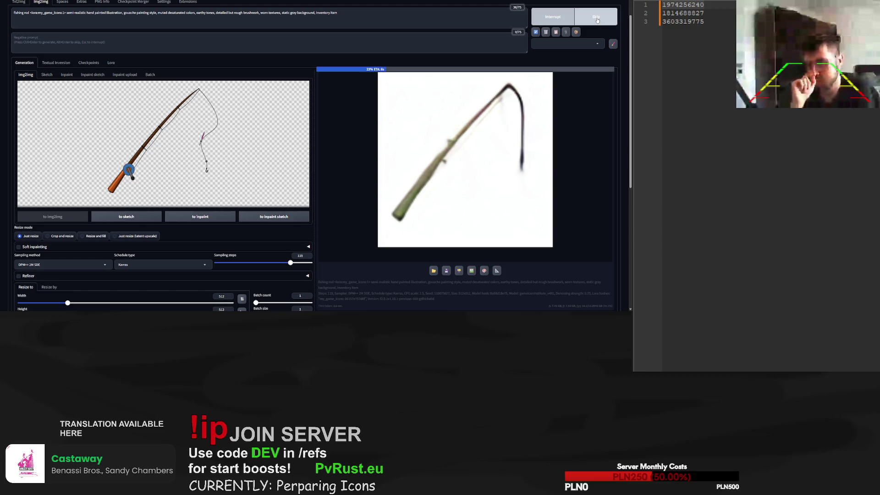
{"action": "left_click", "coordinate": [596, 20]}
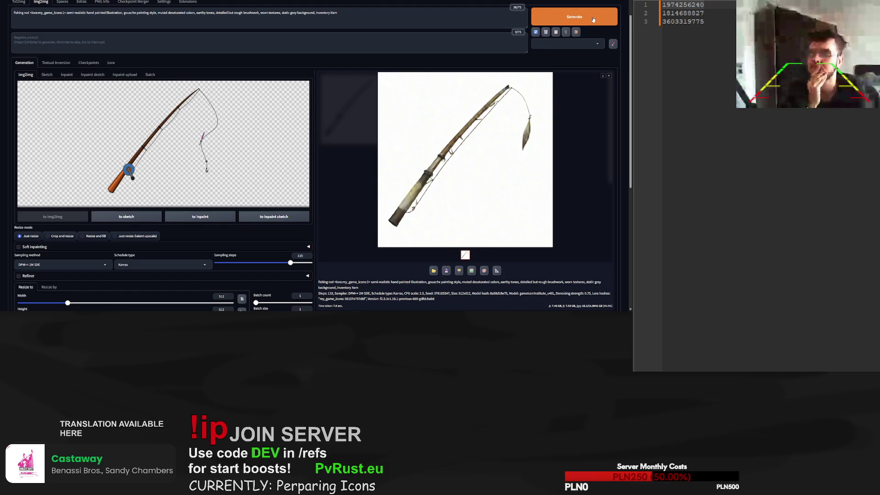
{"action": "left_click", "coordinate": [593, 19]}
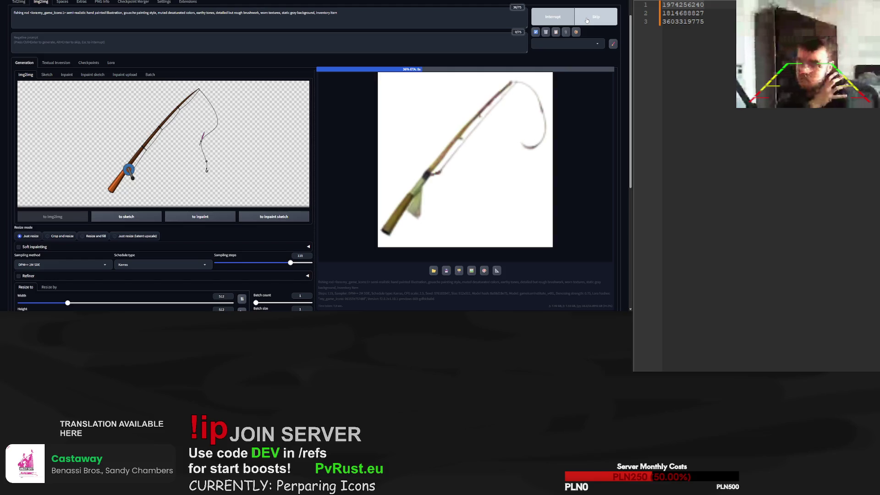
{"action": "left_click", "coordinate": [587, 20]}
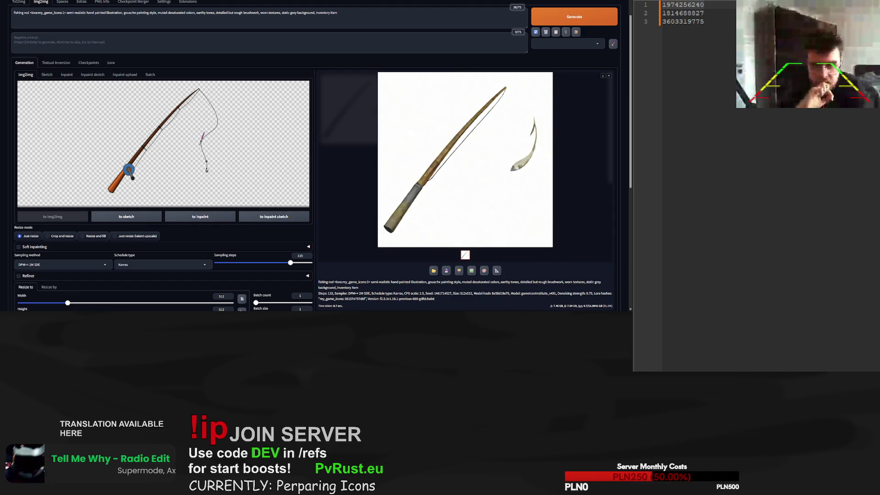
{"action": "type", "text": "wit"}
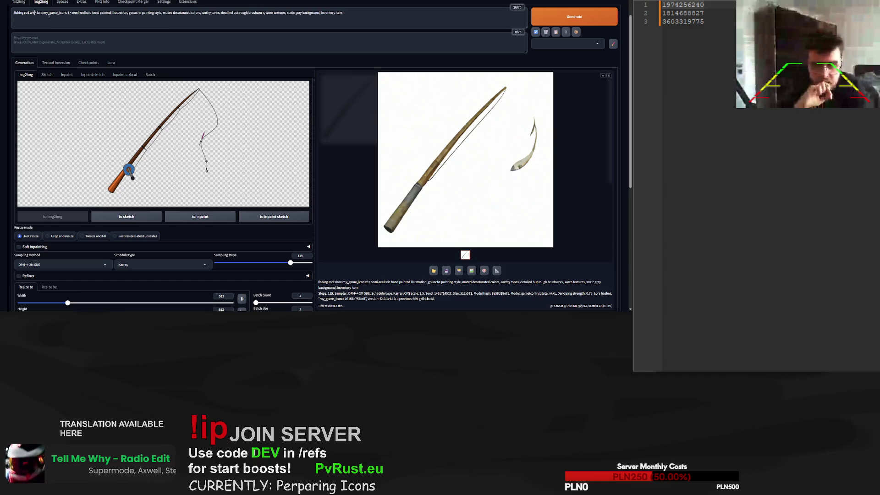
{"action": "type", "text": "h hook"}
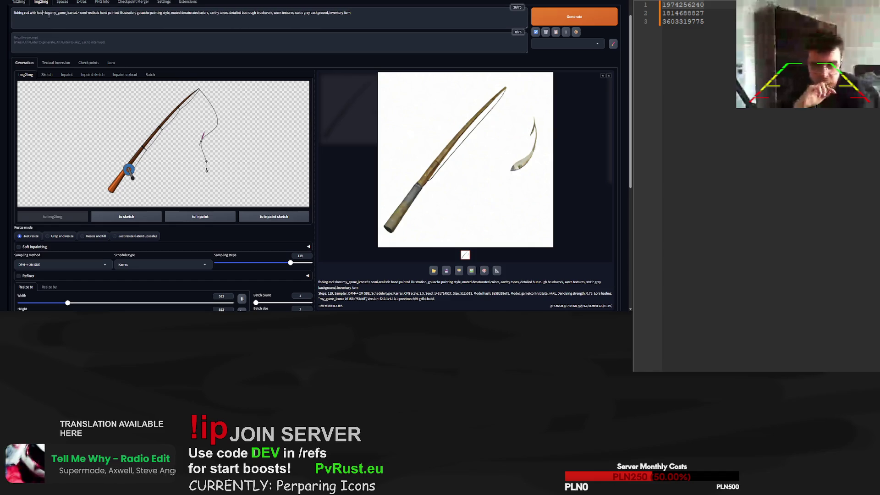
Render hooked fishing rod variations, skipping weak ones, then paste the pixel diamond as reference
{"action": "left_click", "coordinate": [555, 22]}
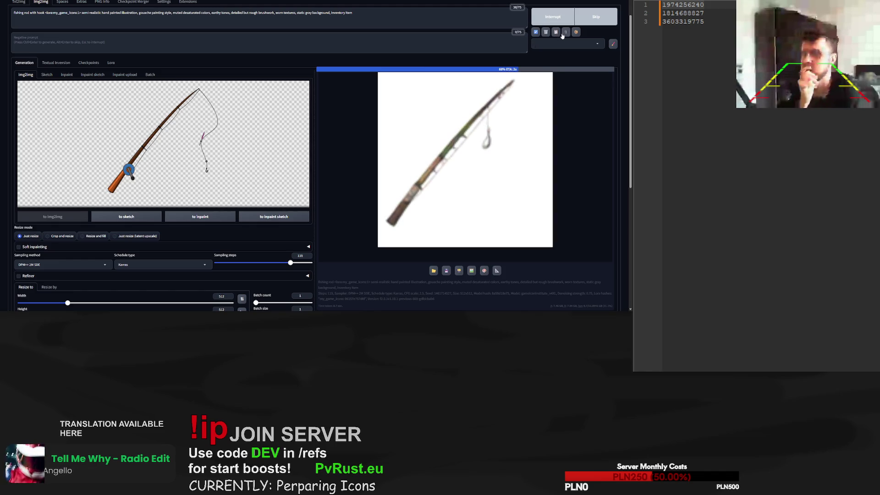
{"action": "left_click", "coordinate": [582, 21]}
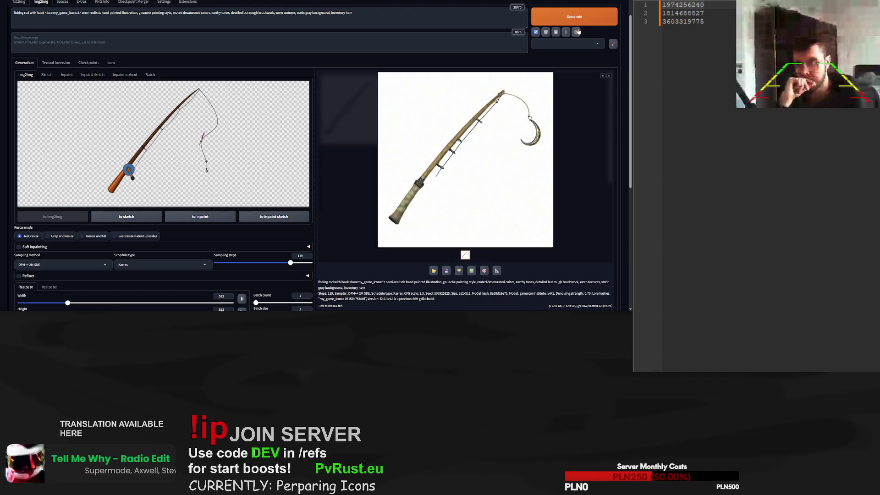
{"action": "left_click", "coordinate": [586, 20]}
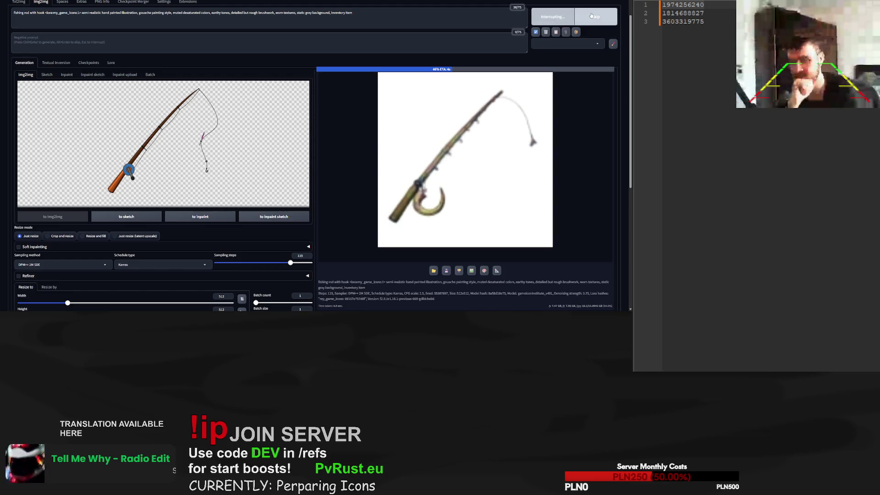
{"action": "left_click", "coordinate": [594, 18]}
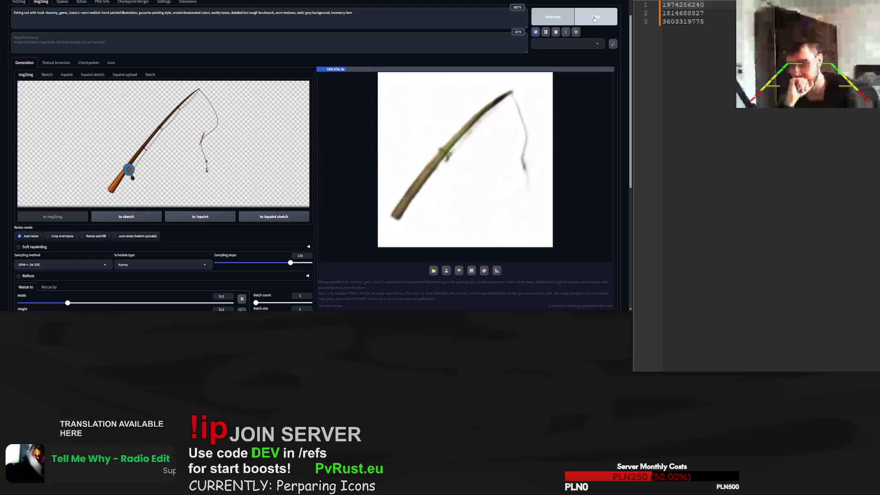
{"action": "left_click", "coordinate": [595, 19]}
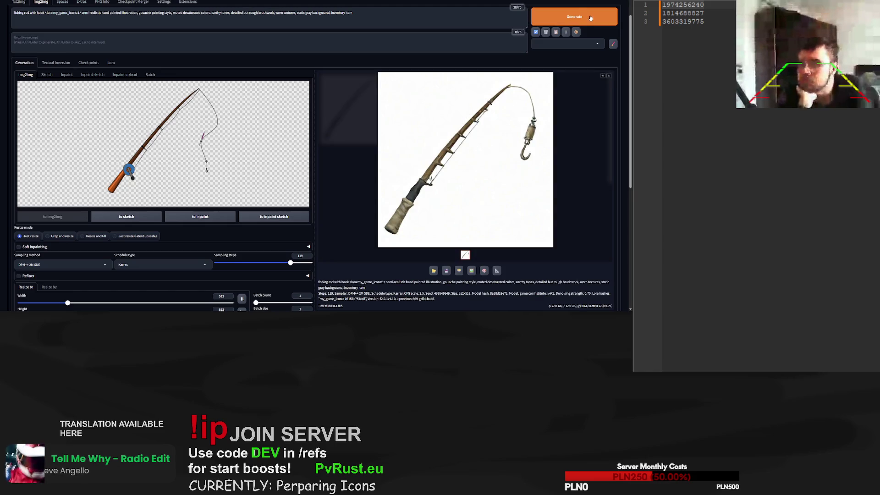
{"action": "left_click", "coordinate": [591, 19]}
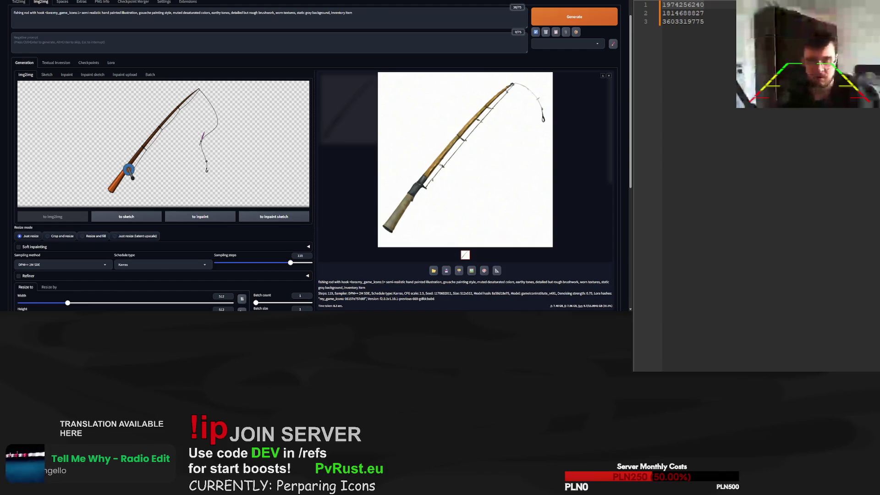
{"action": "key", "text": "ctrl+v"}
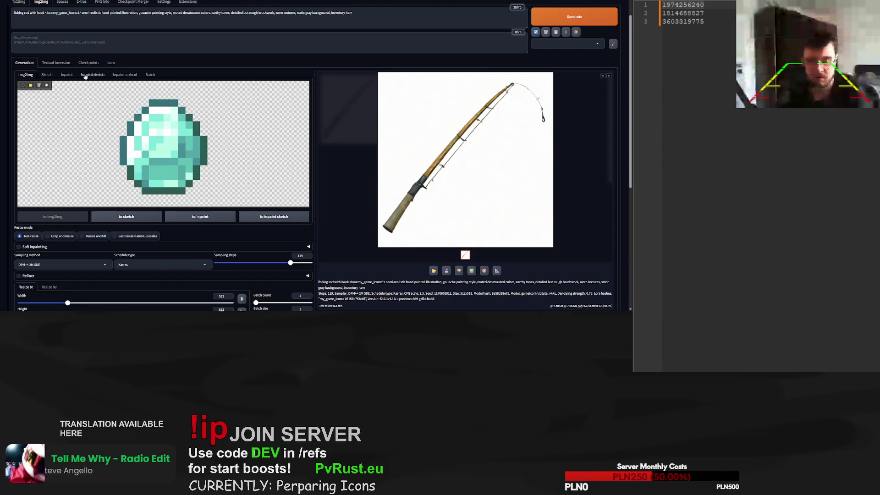
Replace 'fishing rod with hook' with 'diamond' in the prompt and render at 40 sampling steps
{"action": "left_click_drag", "start_coordinate": [44, 12], "coordinate": [6, 14]}
{"action": "type", "text": "diamond"}
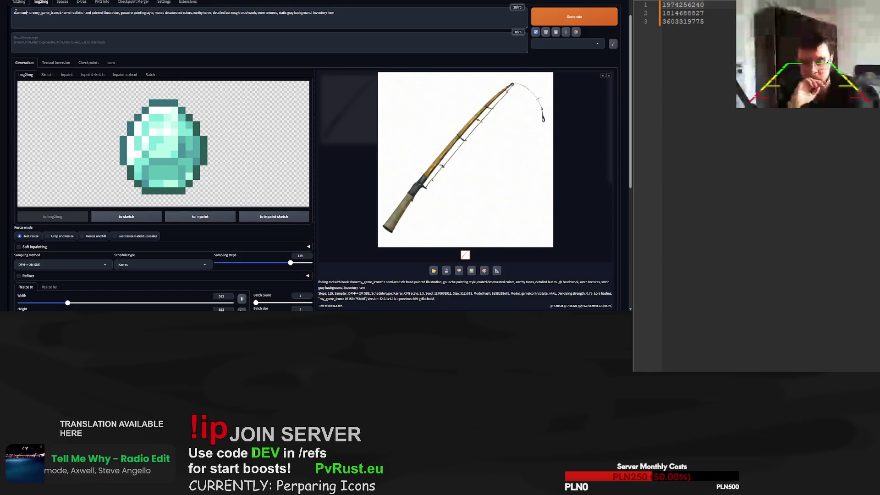
{"action": "left_click", "coordinate": [586, 16]}
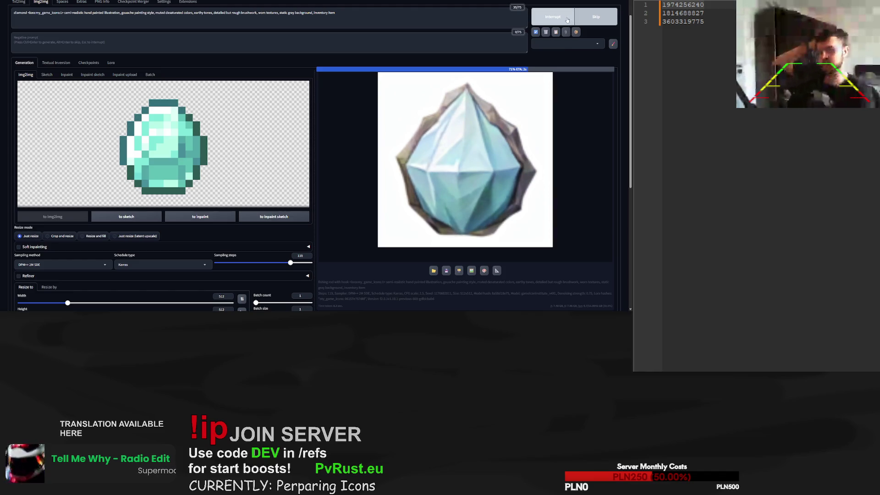
{"action": "left_click_drag", "start_coordinate": [290, 262], "coordinate": [241, 263]}
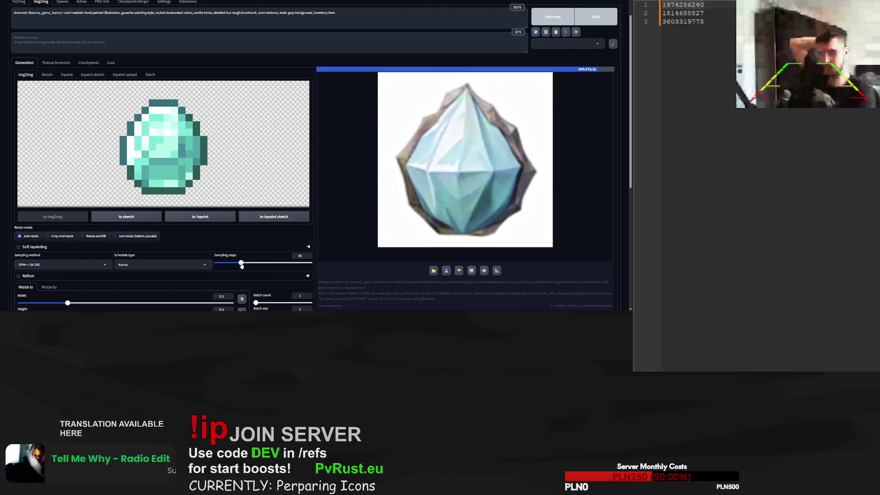
{"action": "left_click", "coordinate": [571, 18]}
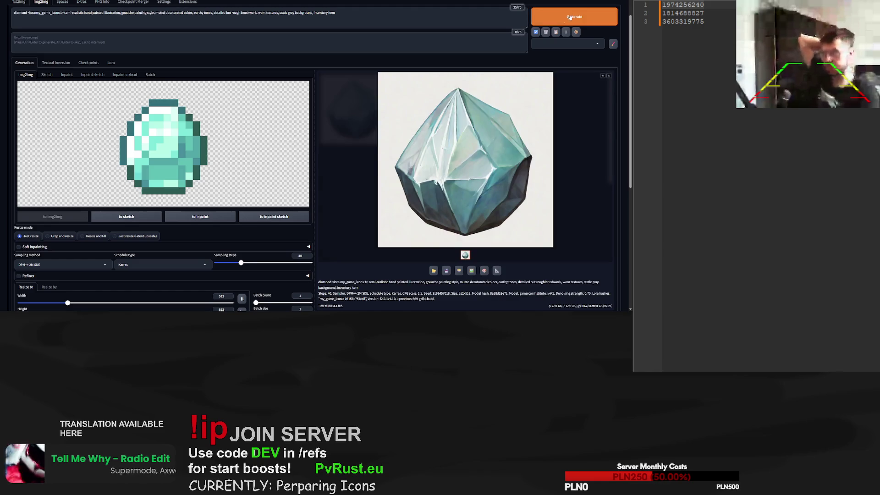
Copy the latest diamond's seed into the Seed field and regenerate with it
{"action": "scroll", "coordinate": [273, 237], "scroll_direction": "down", "scroll_amount": 2}
{"action": "scroll", "coordinate": [273, 238], "scroll_direction": "down", "scroll_amount": 1}
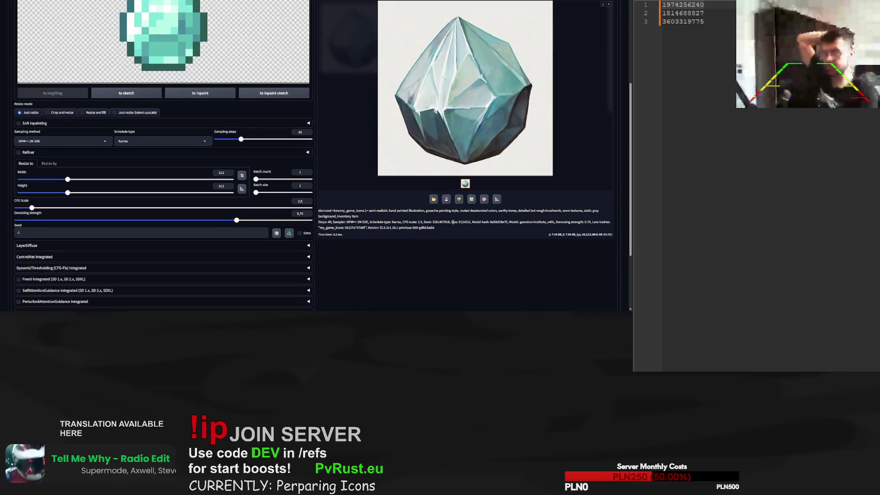
{"action": "double_click", "coordinate": [442, 222]}
{"action": "key", "text": "ctrl+c"}
{"action": "triple_click", "coordinate": [42, 231]}
{"action": "key", "text": "ctrl+v"}
{"action": "left_click_drag", "start_coordinate": [241, 139], "coordinate": [284, 139]}
{"action": "scroll", "coordinate": [580, 30], "scroll_direction": "up", "scroll_amount": 3}
{"action": "left_click", "coordinate": [579, 19]}
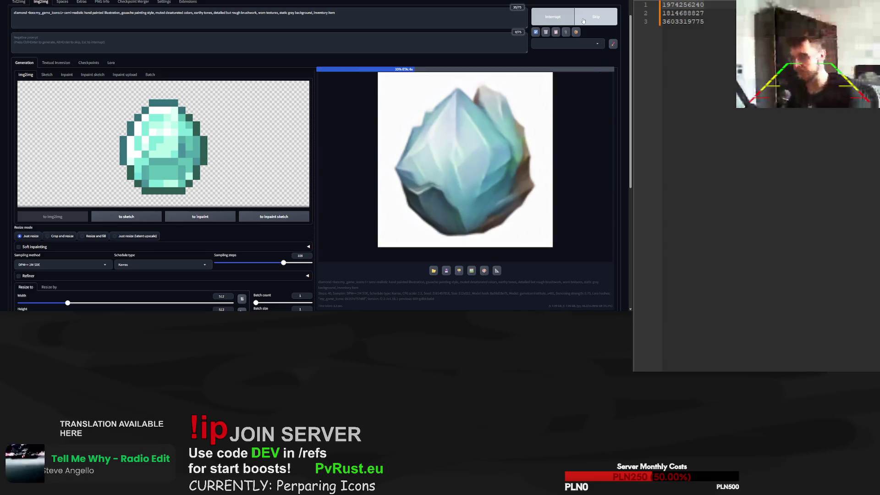
Lower sampling steps to 91, then to 63, and regenerate the diamond
{"action": "scroll", "coordinate": [269, 241], "scroll_direction": "down", "scroll_amount": 1}
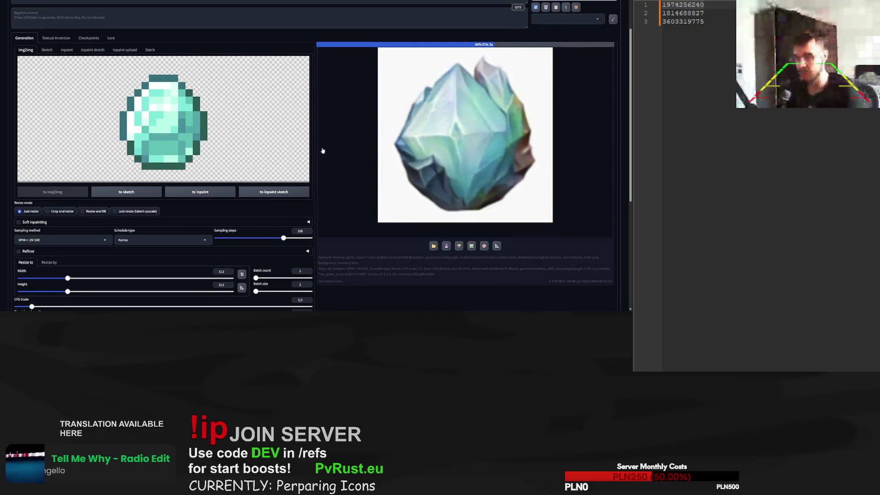
{"action": "left_click_drag", "start_coordinate": [269, 241], "coordinate": [272, 238]}
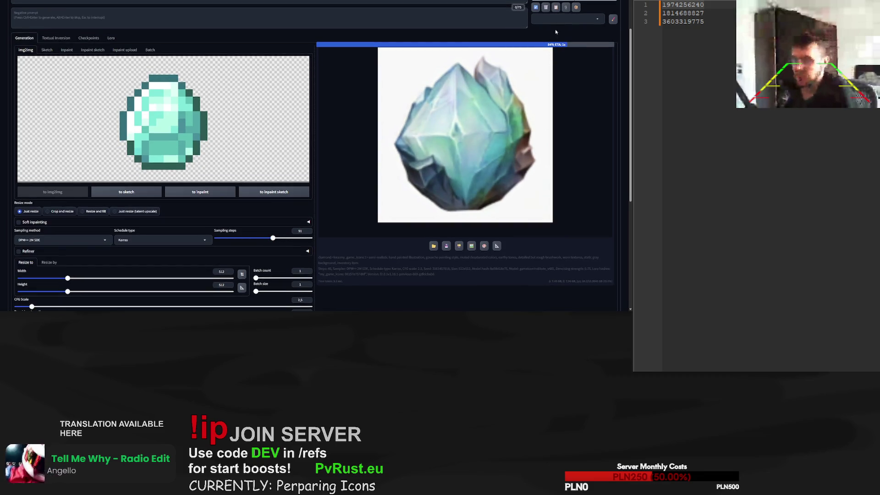
{"action": "scroll", "coordinate": [556, 31], "scroll_direction": "up", "scroll_amount": 2}
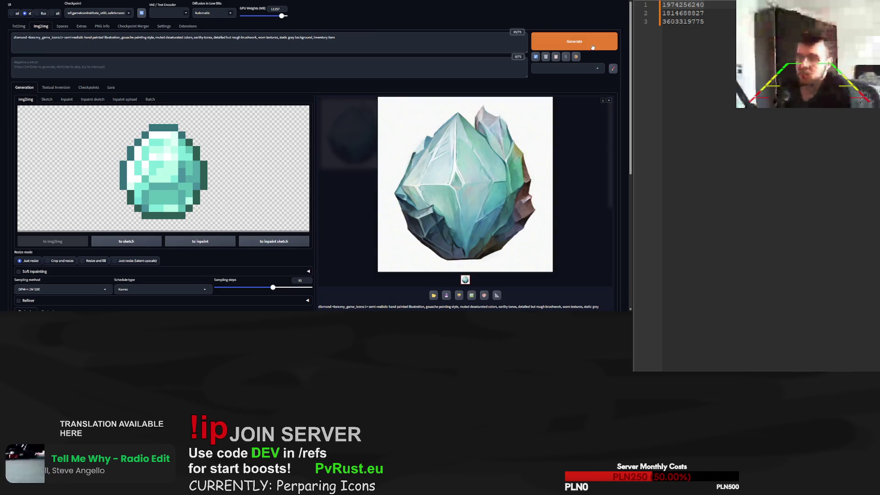
{"action": "left_click", "coordinate": [592, 47]}
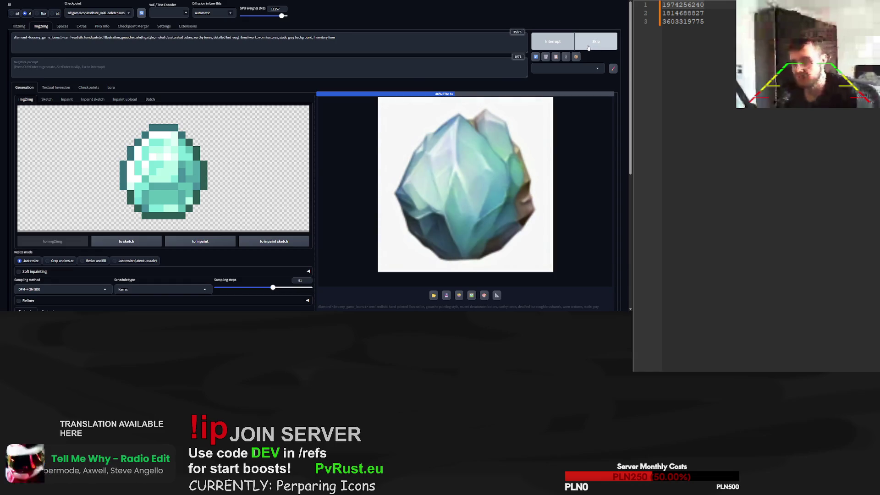
{"action": "left_click", "coordinate": [589, 48]}
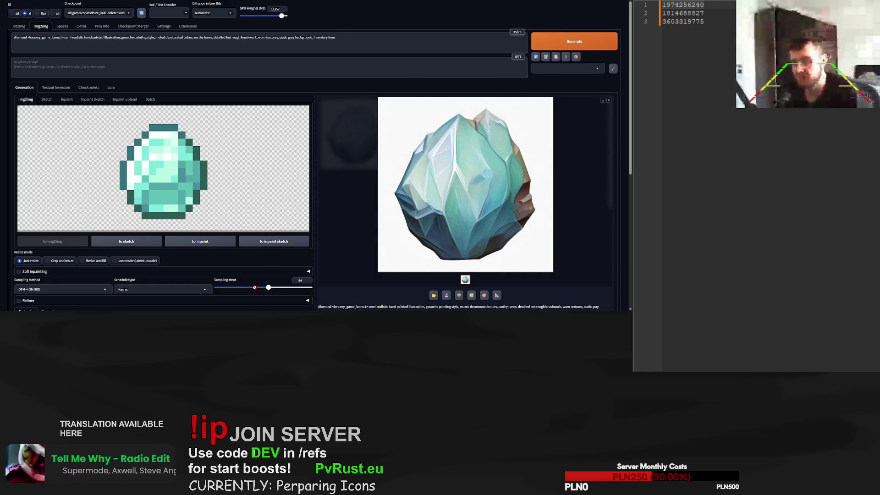
{"action": "left_click_drag", "start_coordinate": [266, 289], "coordinate": [255, 287]}
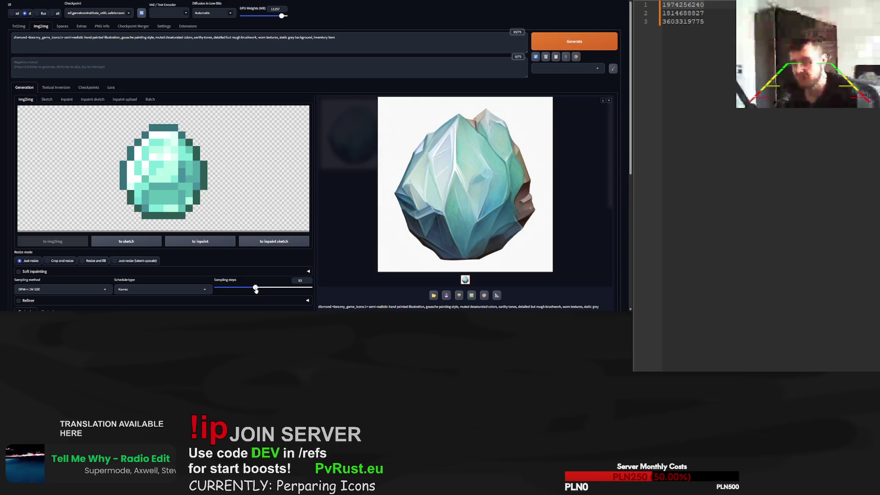
{"action": "left_click", "coordinate": [578, 41]}
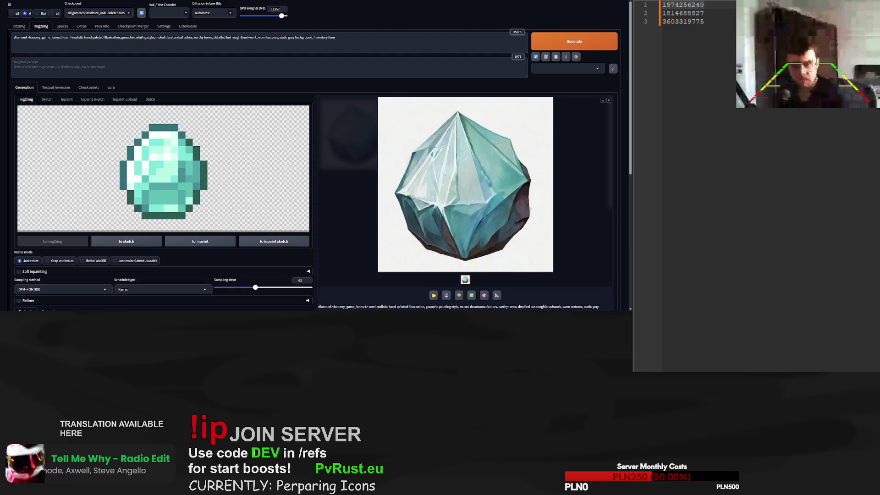
Paste the pixel emerald, change 'diamond' to 'emerald' in the prompt, and generate two versions
{"action": "key", "text": "ctrl+v"}
{"action": "double_click", "coordinate": [20, 37]}
{"action": "type", "text": "emerald"}
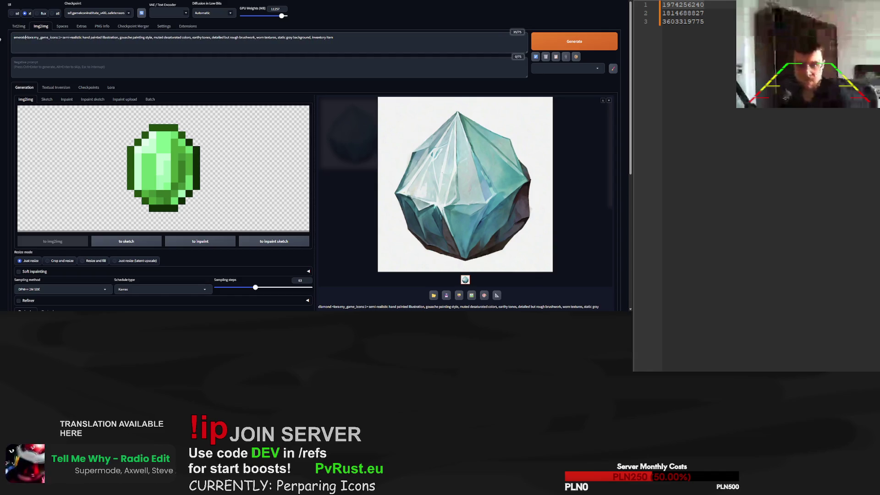
{"action": "key", "text": "ctrl+Return"}
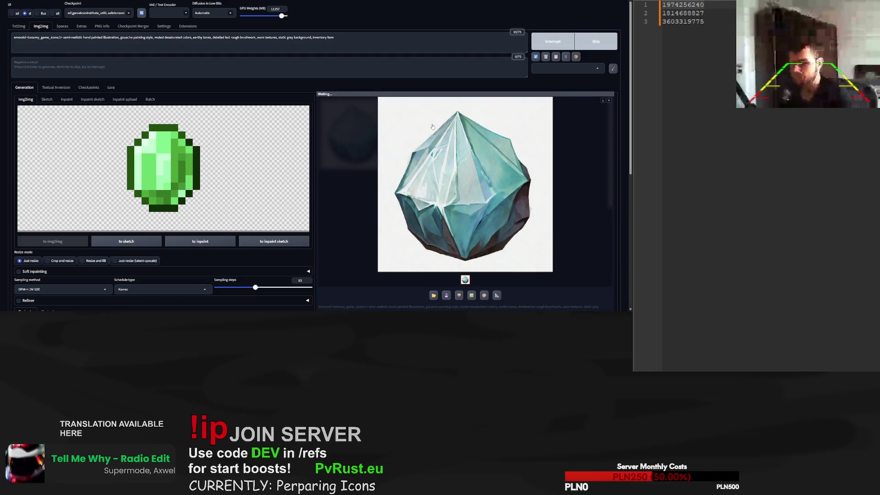
{"action": "scroll", "coordinate": [275, 174], "scroll_direction": "down", "scroll_amount": 2}
{"action": "scroll", "coordinate": [254, 170], "scroll_direction": "down", "scroll_amount": 1}
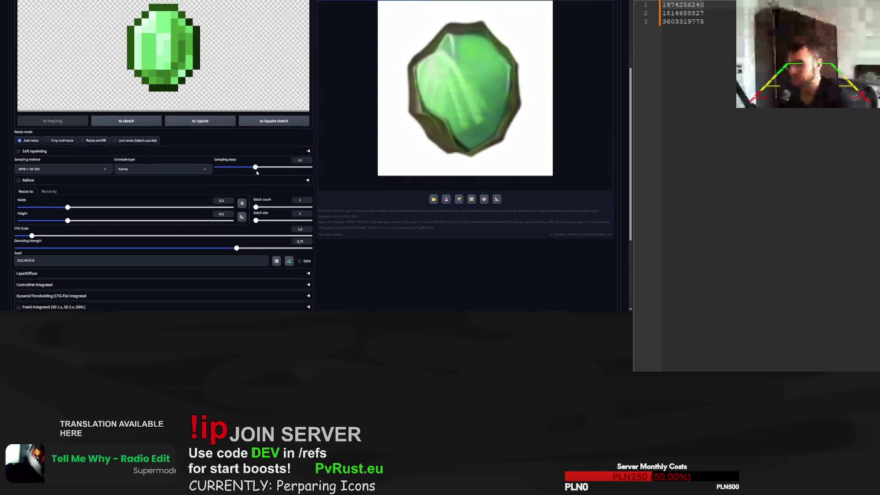
{"action": "scroll", "coordinate": [257, 172], "scroll_direction": "up", "scroll_amount": 1}
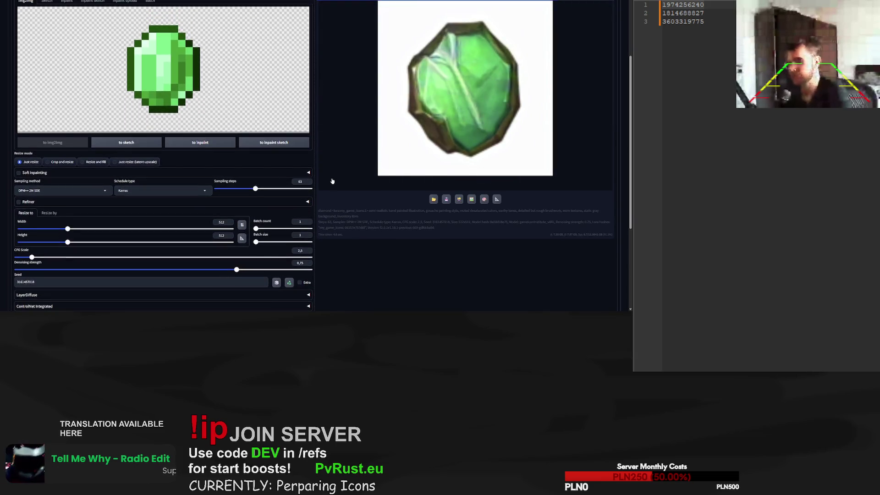
{"action": "scroll", "coordinate": [385, 215], "scroll_direction": "up", "scroll_amount": 2}
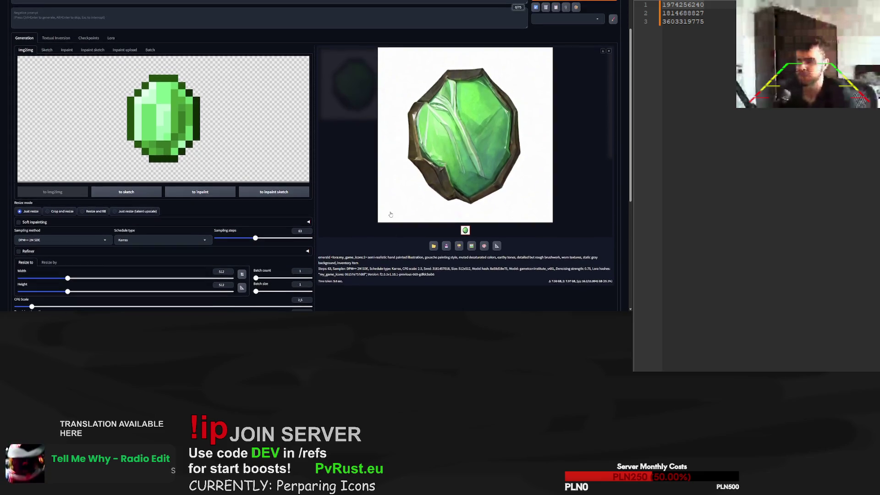
{"action": "scroll", "coordinate": [321, 242], "scroll_direction": "down", "scroll_amount": 1}
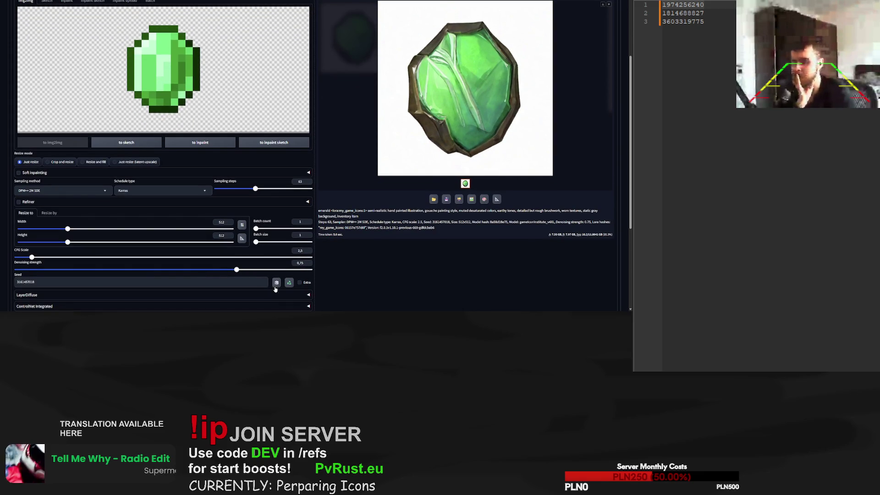
{"action": "scroll", "coordinate": [268, 291], "scroll_direction": "up", "scroll_amount": 4}
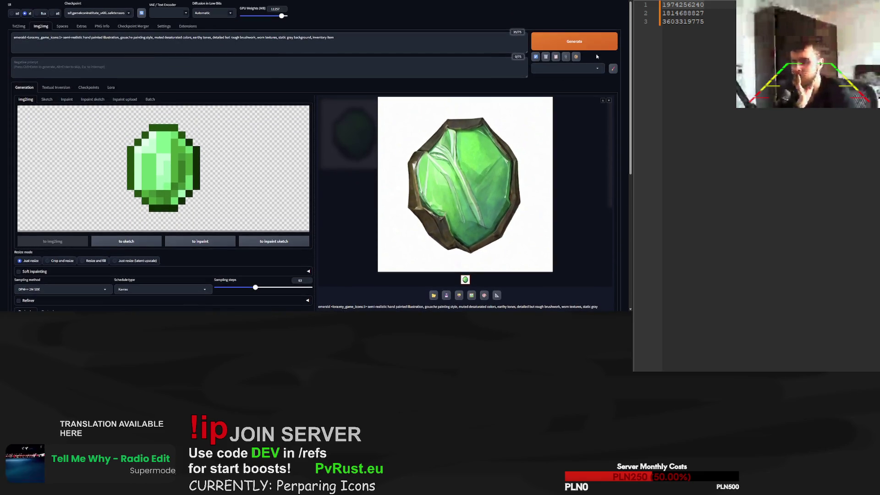
{"action": "left_click", "coordinate": [565, 45]}
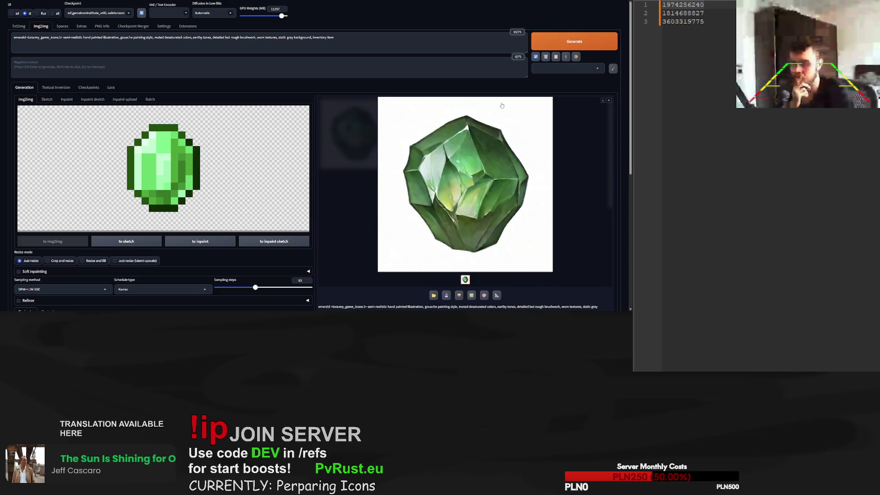
Swap in a different pixel emerald and regenerate at 47 sampling steps
{"action": "key", "text": "ctrl+v"}
{"action": "left_click_drag", "start_coordinate": [255, 289], "coordinate": [246, 288]}
{"action": "left_click", "coordinate": [575, 41]}
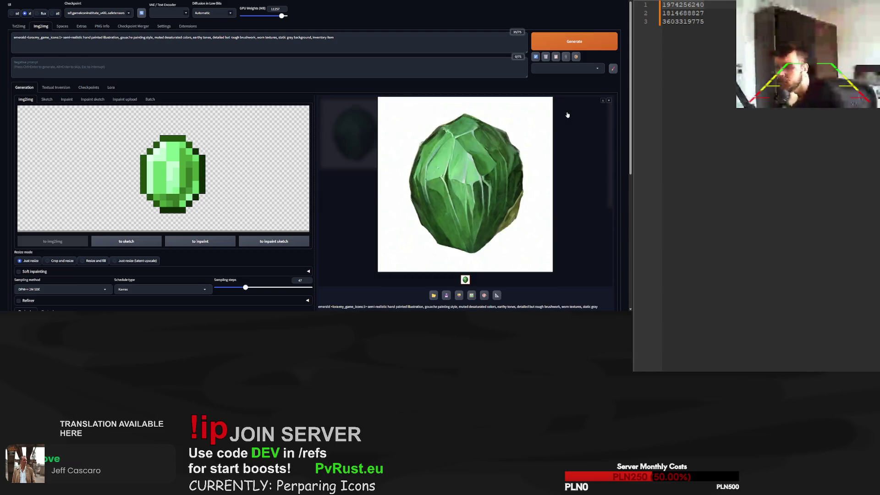
Fix the seed, raise sampling steps to 98, regenerate, then paste the pixel gold ingot
{"action": "scroll", "coordinate": [566, 116], "scroll_direction": "down", "scroll_amount": 2}
{"action": "scroll", "coordinate": [567, 117], "scroll_direction": "down", "scroll_amount": 5}
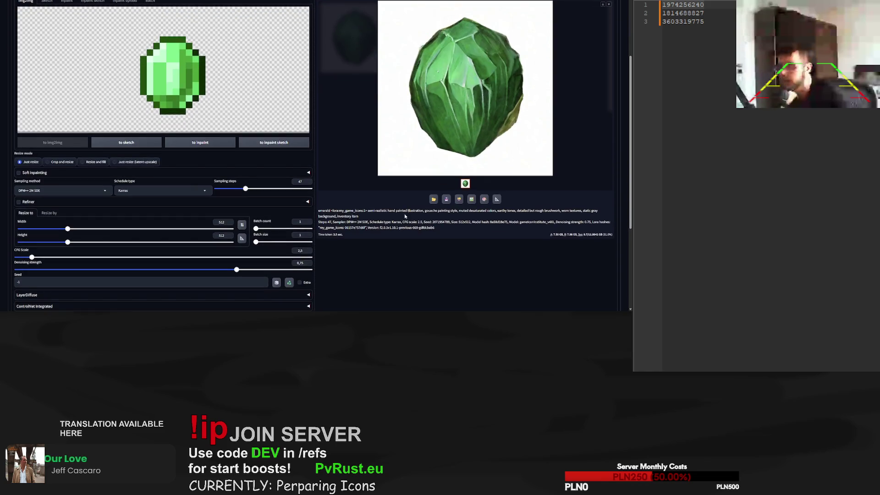
{"action": "left_click", "coordinate": [19, 283]}
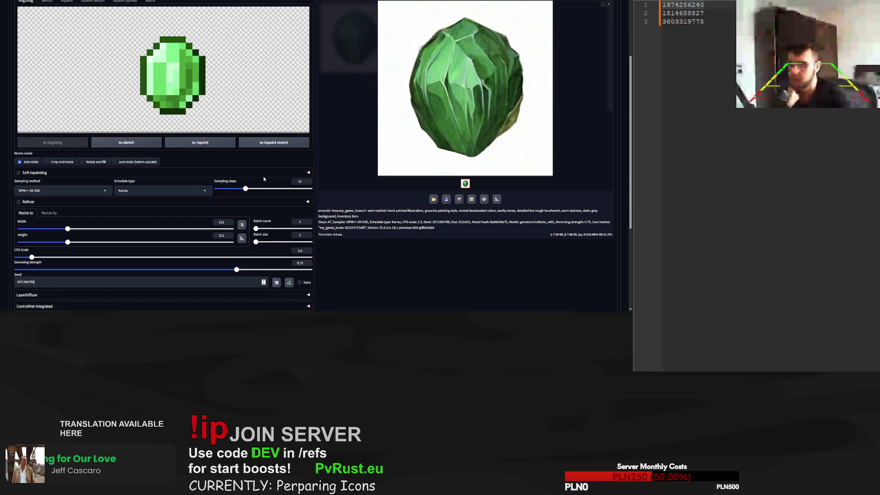
{"action": "left_click_drag", "start_coordinate": [250, 190], "coordinate": [278, 189]}
{"action": "scroll", "coordinate": [412, 161], "scroll_direction": "up", "scroll_amount": 6}
{"action": "left_click", "coordinate": [559, 42]}
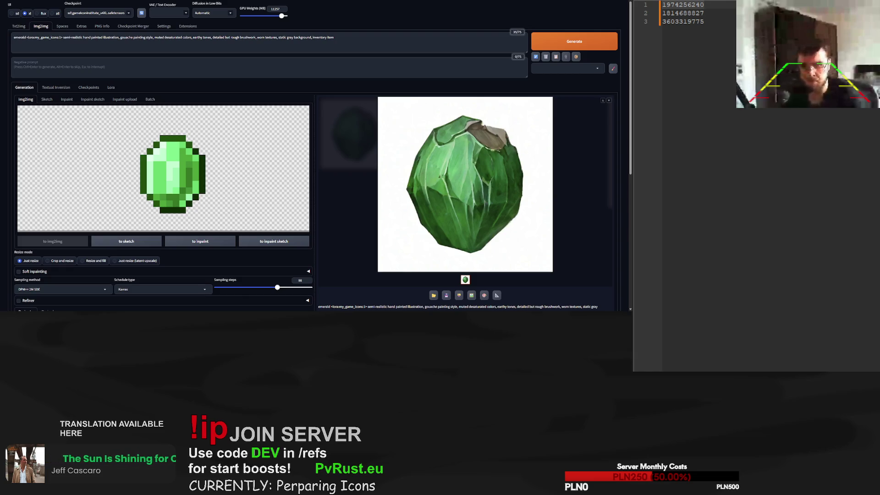
{"action": "key", "text": "ctrl+v"}
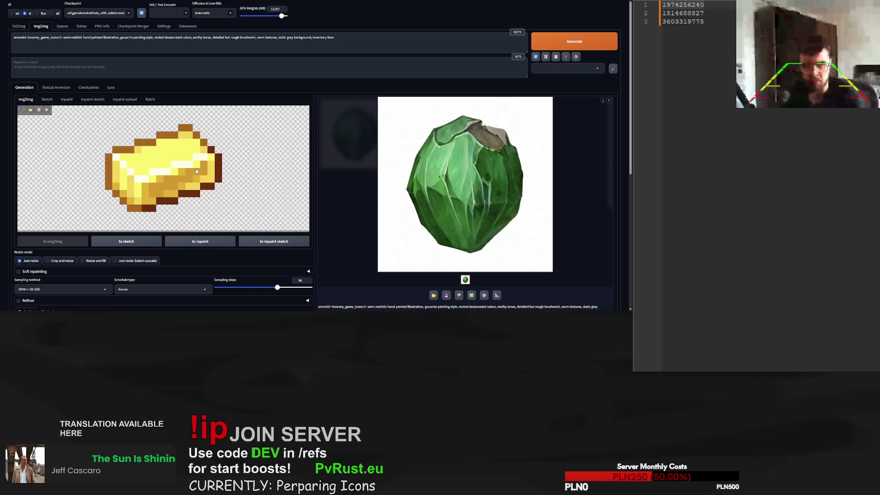
Change the prompt's leading word to 'gold ingot' and render versions at 40 sampling steps
{"action": "double_click", "coordinate": [26, 37]}
{"action": "type", "text": "gold ingo"}
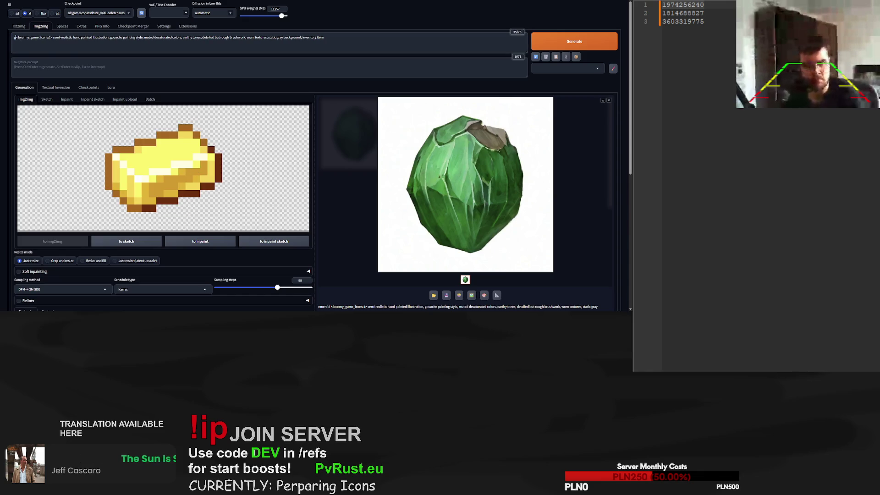
{"action": "type", "text": "t"}
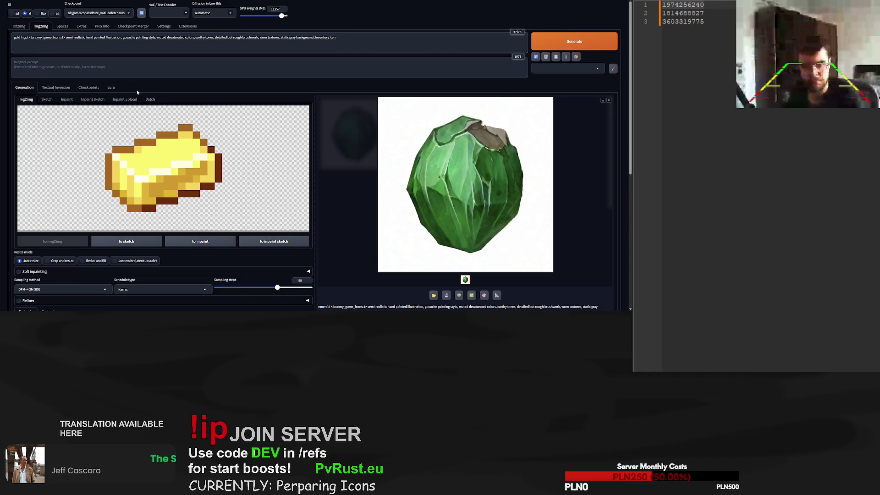
{"action": "key", "text": "ctrl+Return"}
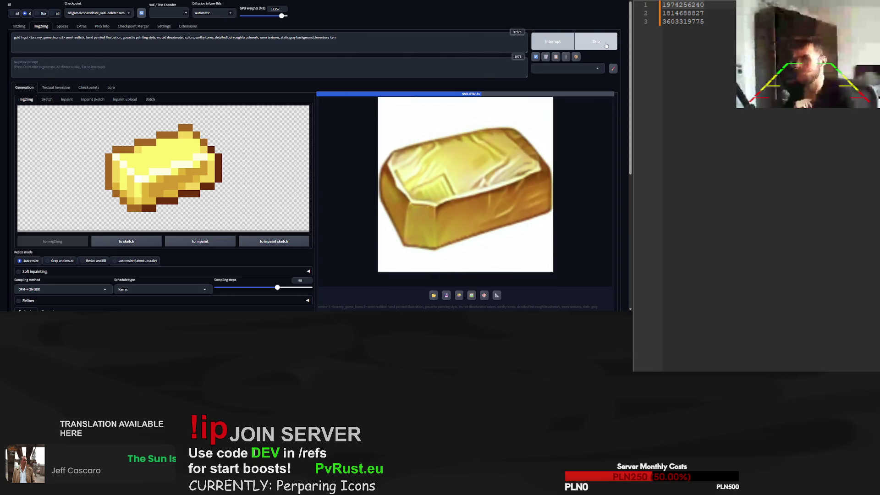
{"action": "scroll", "coordinate": [273, 238], "scroll_direction": "down", "scroll_amount": 2}
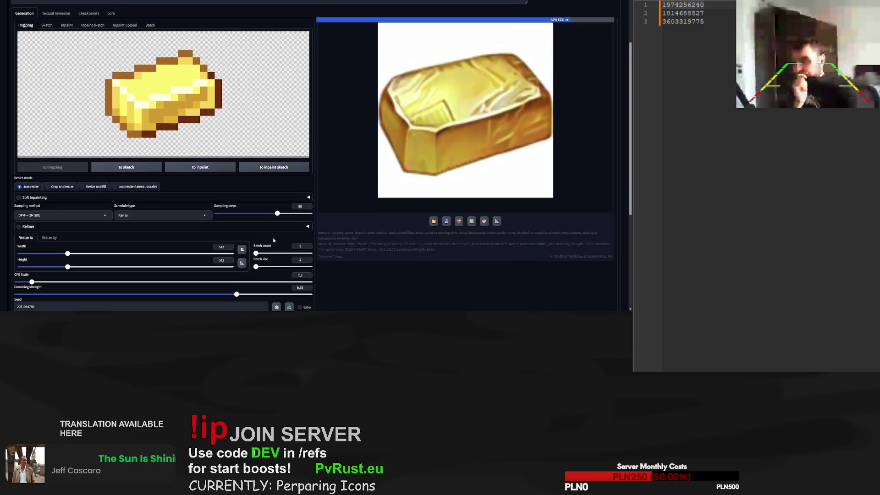
{"action": "left_click_drag", "start_coordinate": [277, 213], "coordinate": [241, 213]}
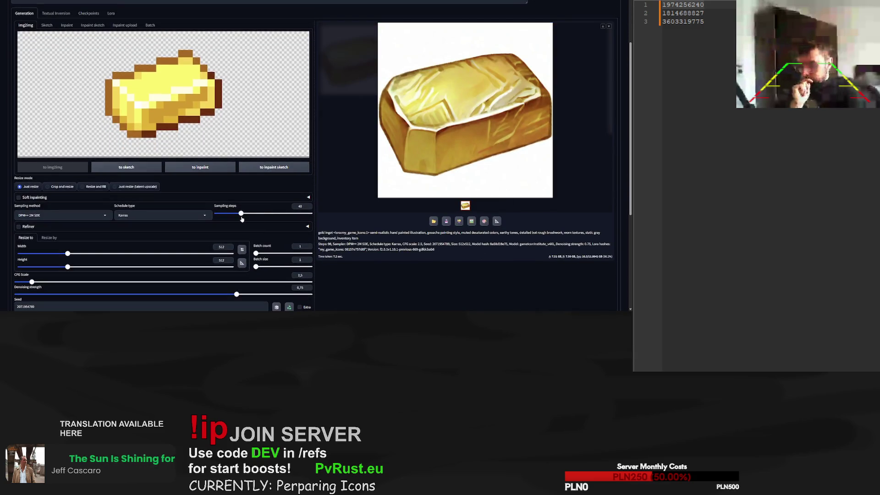
{"action": "scroll", "coordinate": [236, 261], "scroll_direction": "down", "scroll_amount": 2}
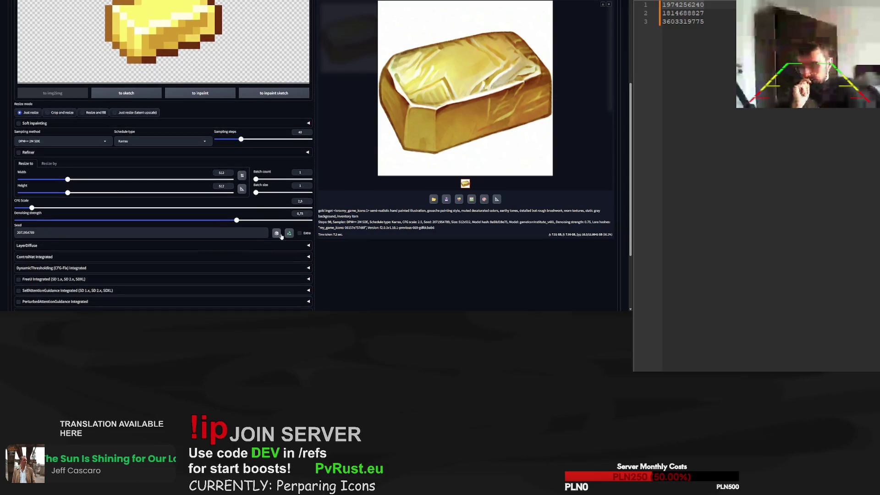
{"action": "scroll", "coordinate": [566, 31], "scroll_direction": "up", "scroll_amount": 4}
{"action": "left_click", "coordinate": [567, 40]}
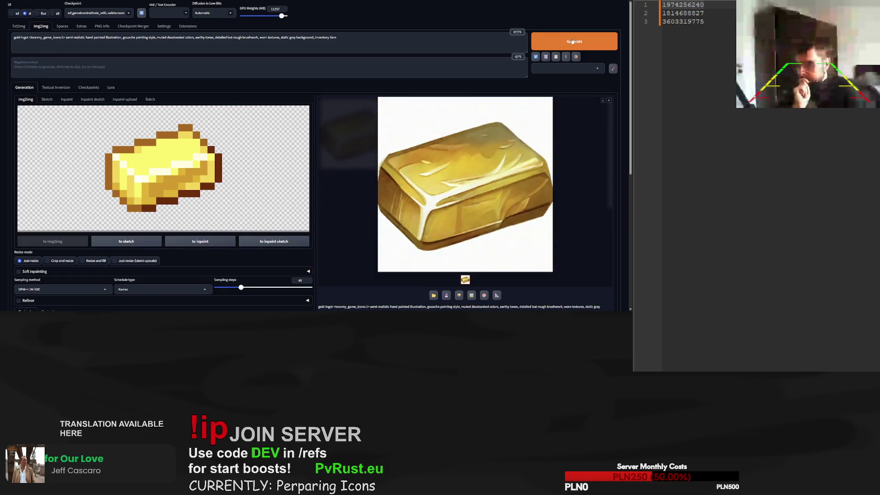
{"action": "left_click", "coordinate": [572, 41]}
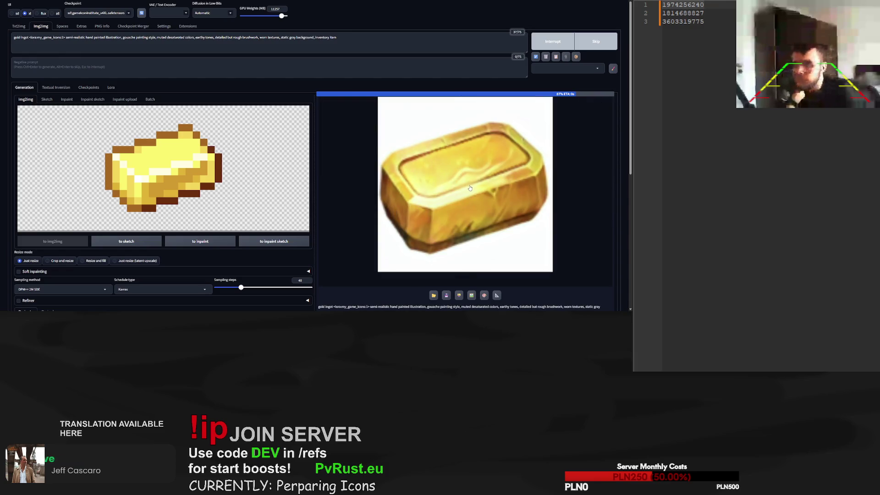
Reuse the last seed, regenerate the gold ingot, then load the pixel redstone dust reference
{"action": "scroll", "coordinate": [514, 222], "scroll_direction": "down", "scroll_amount": 2}
{"action": "scroll", "coordinate": [514, 221], "scroll_direction": "down", "scroll_amount": 3}
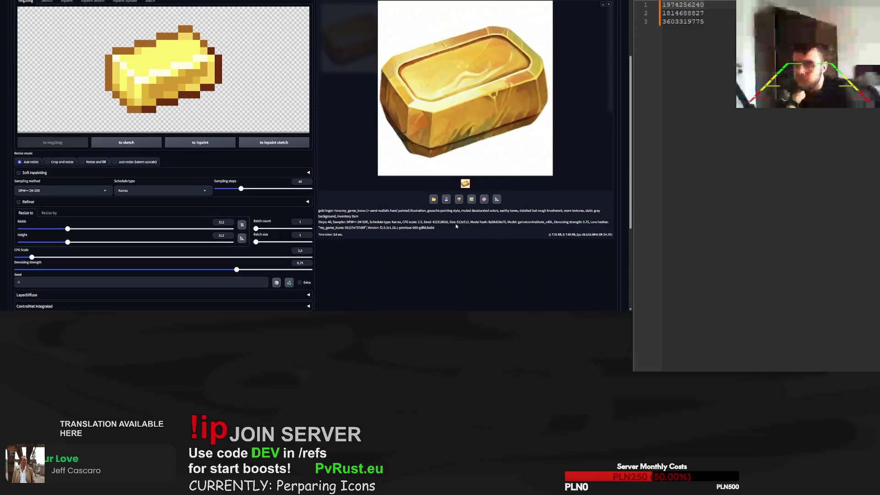
{"action": "scroll", "coordinate": [414, 226], "scroll_direction": "down", "scroll_amount": 1}
{"action": "left_click", "coordinate": [18, 258]}
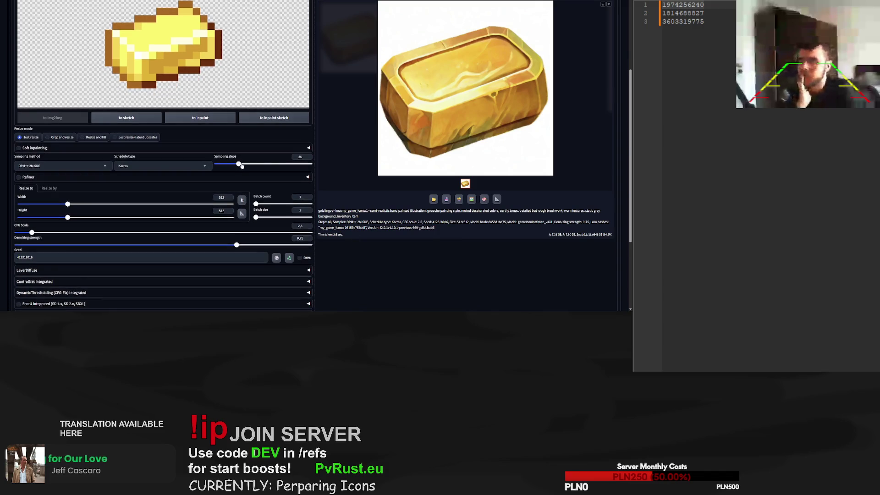
{"action": "scroll", "coordinate": [401, 165], "scroll_direction": "up", "scroll_amount": 5}
{"action": "left_click", "coordinate": [591, 42]}
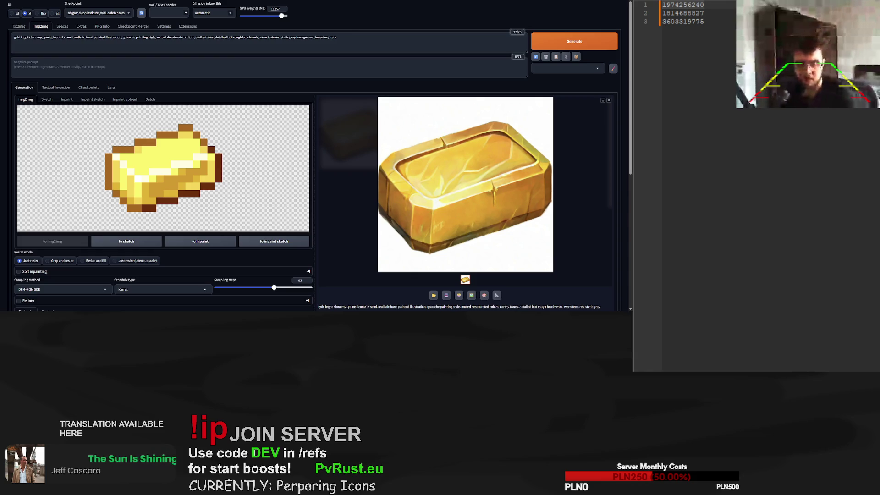
{"action": "key", "text": "BackSpace"}
{"action": "key", "text": "BackSpace"}
{"action": "key", "text": "BackSpace"}
Start the prompt with 'red crystals pile' and generate two painted red crystal cluster versions
{"action": "type", "text": "red dust p"}
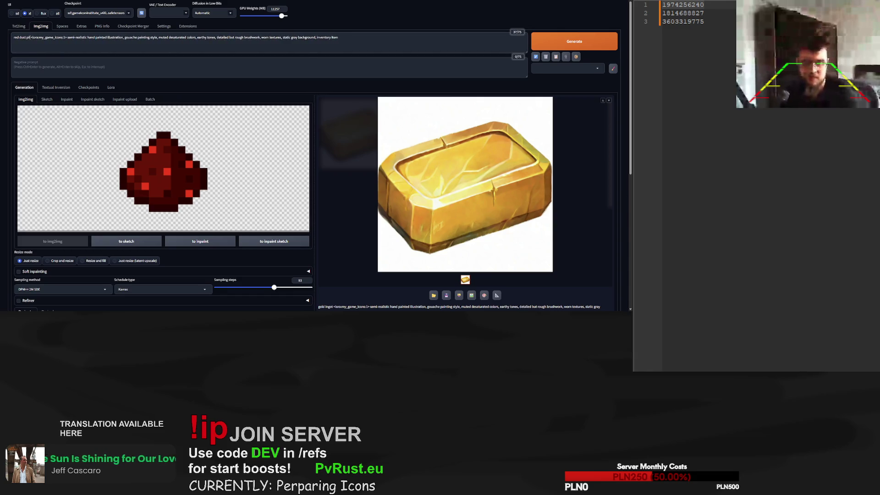
{"action": "key", "text": "BackSpace"}
{"action": "key", "text": "BackSpace"}
{"action": "key", "text": "BackSpace"}
{"action": "type", "text": "crystals p"}
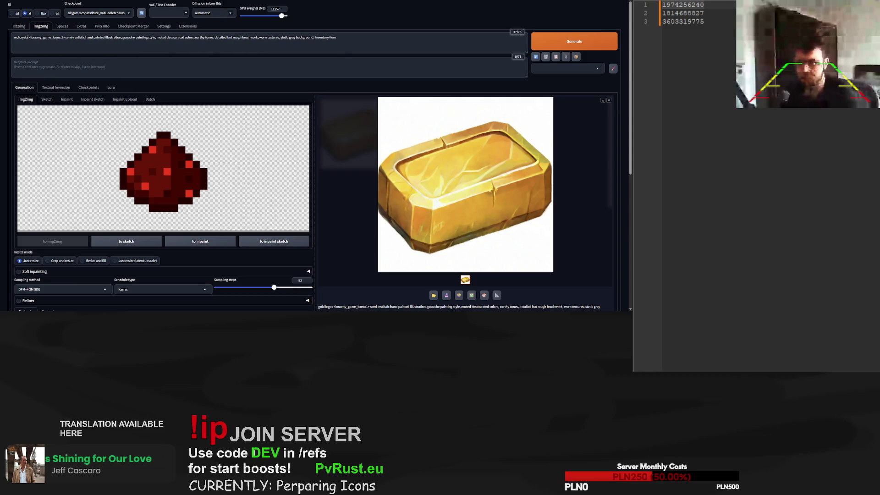
{"action": "type", "text": "ile"}
{"action": "left_click", "coordinate": [564, 42]}
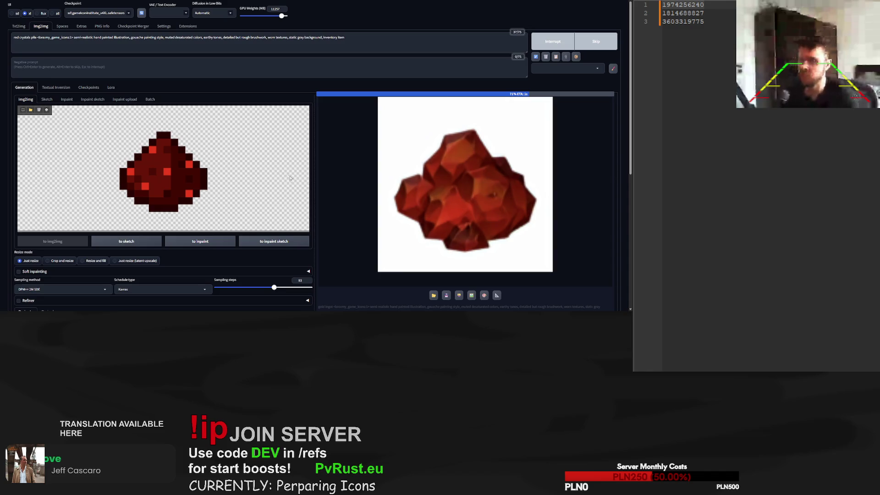
{"action": "scroll", "coordinate": [270, 252], "scroll_direction": "down", "scroll_amount": 1}
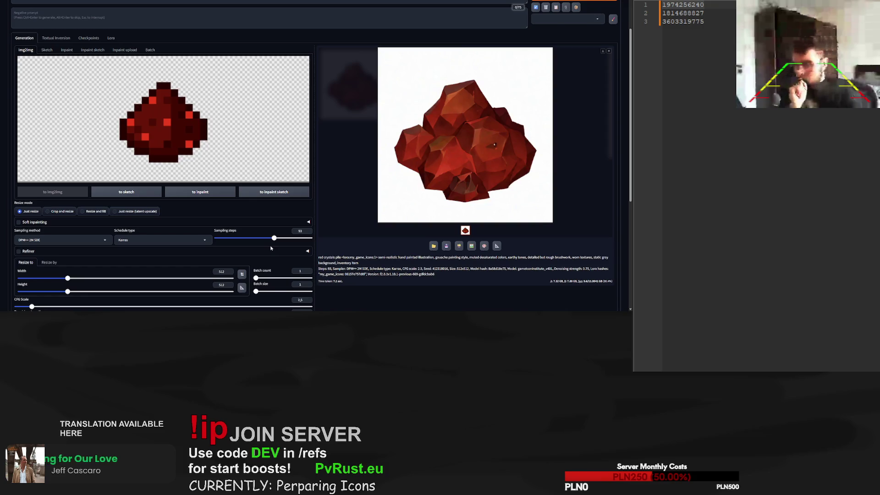
{"action": "scroll", "coordinate": [268, 245], "scroll_direction": "down", "scroll_amount": 1}
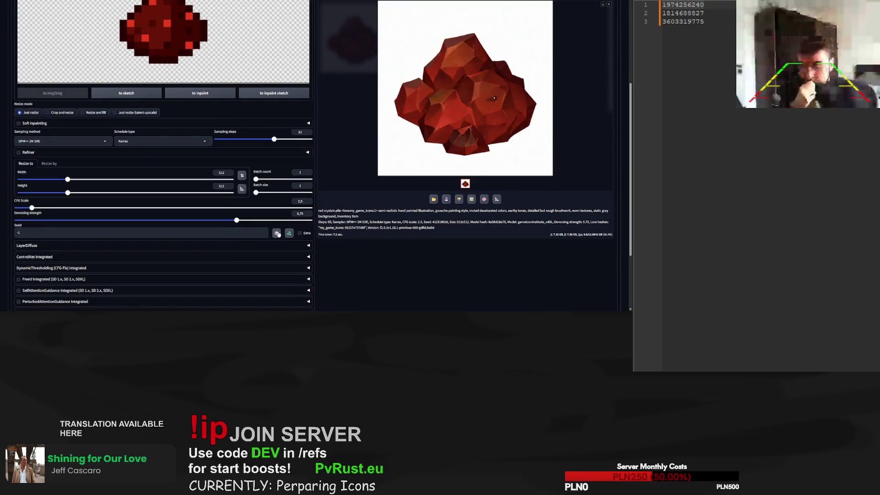
{"action": "scroll", "coordinate": [594, 63], "scroll_direction": "up", "scroll_amount": 2}
{"action": "left_click", "coordinate": [594, 42]}
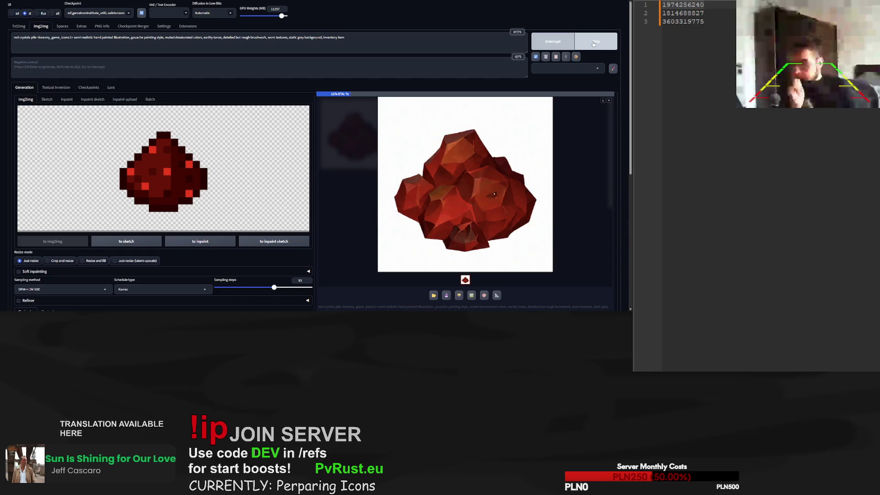
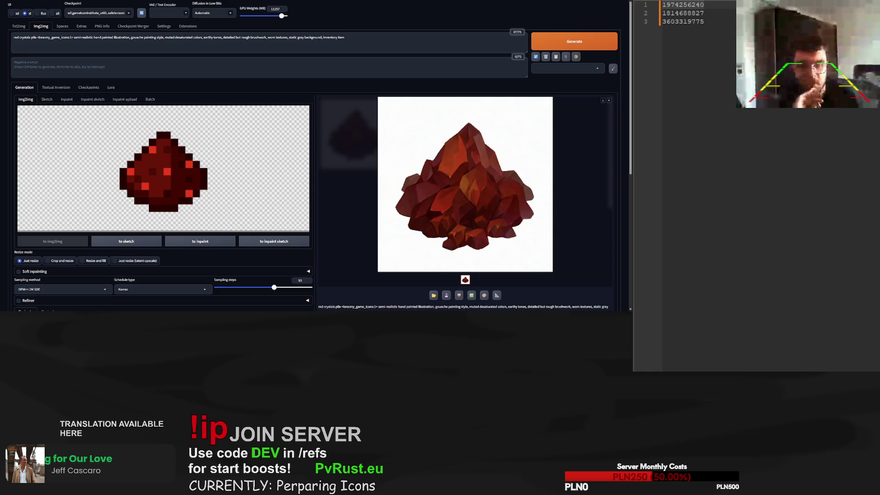
Use the toolbox photo as source, replace 'red crystals pile' with 'tool box', and generate
{"action": "key", "text": "ctrl+v"}
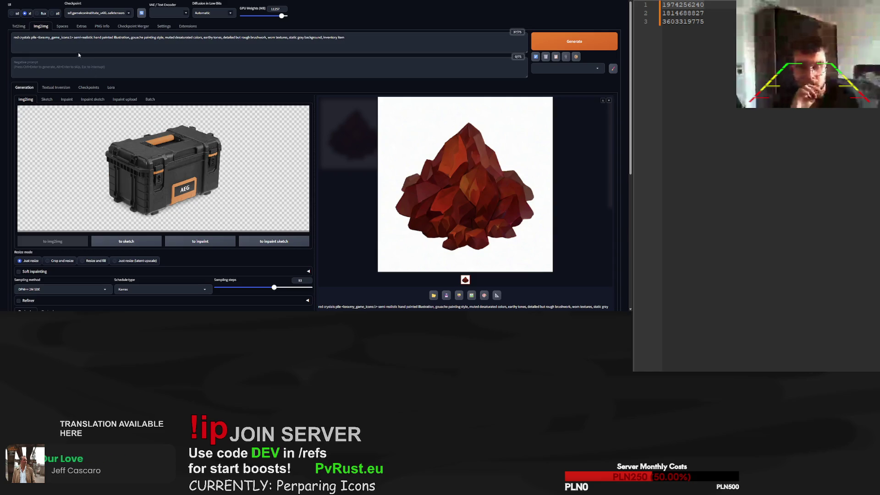
{"action": "left_click_drag", "start_coordinate": [36, 38], "coordinate": [2, 40]}
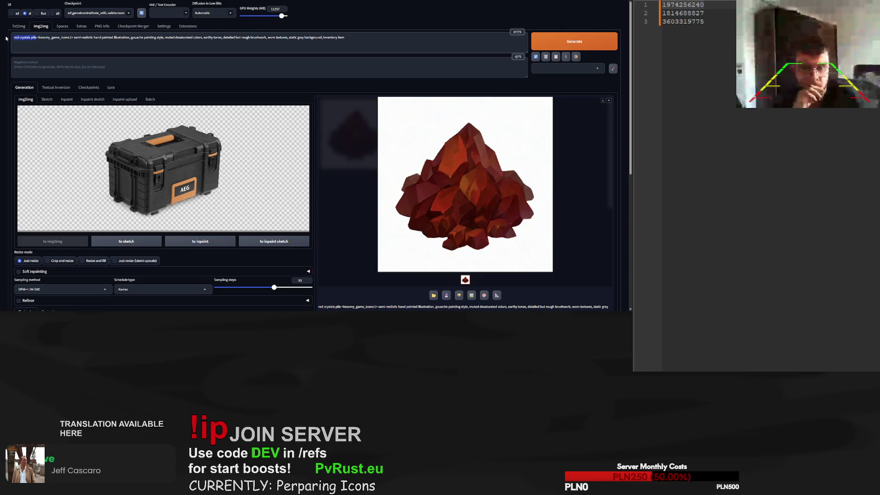
{"action": "type", "text": "tool box"}
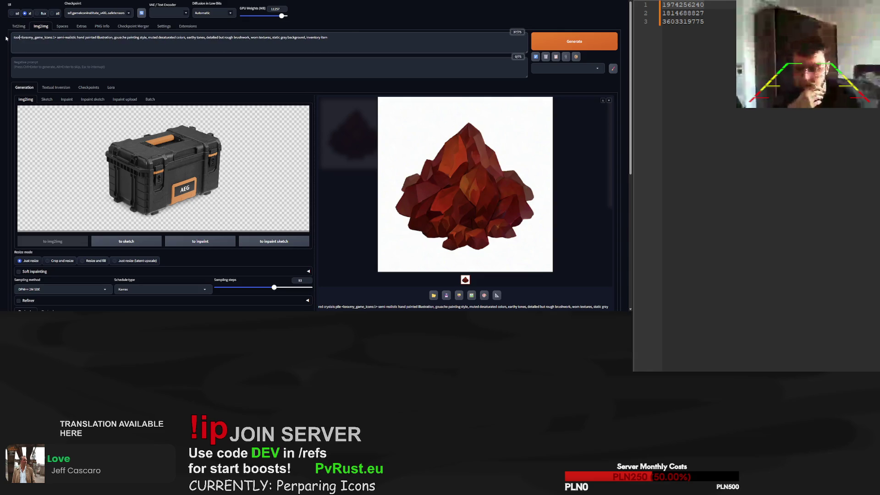
{"action": "key", "text": "BackSpace"}
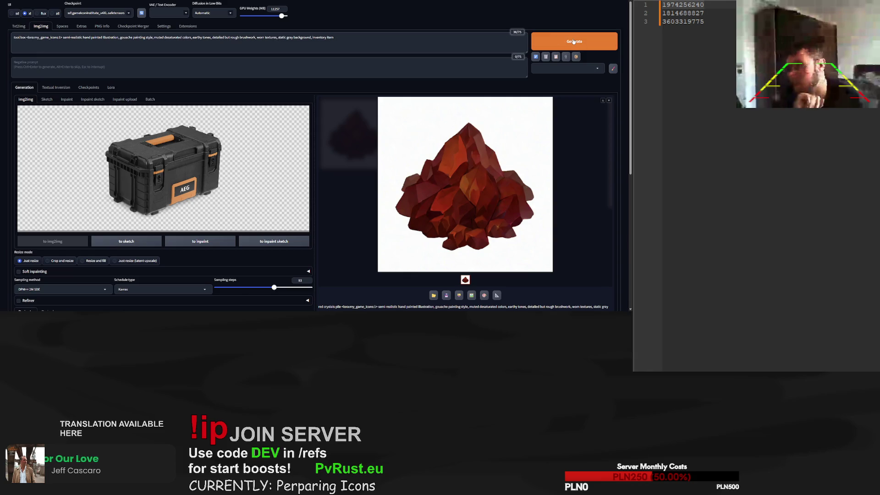
{"action": "left_click", "coordinate": [573, 41]}
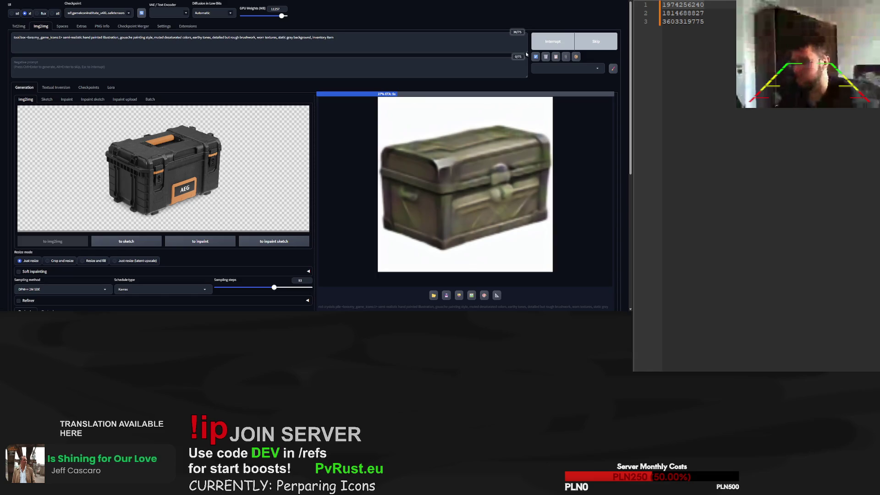
Refine the prompt to 'mechanic black plastic tool box', generating after each addition
{"action": "left_click", "coordinate": [15, 37]}
{"action": "type", "text": "mechanic"}
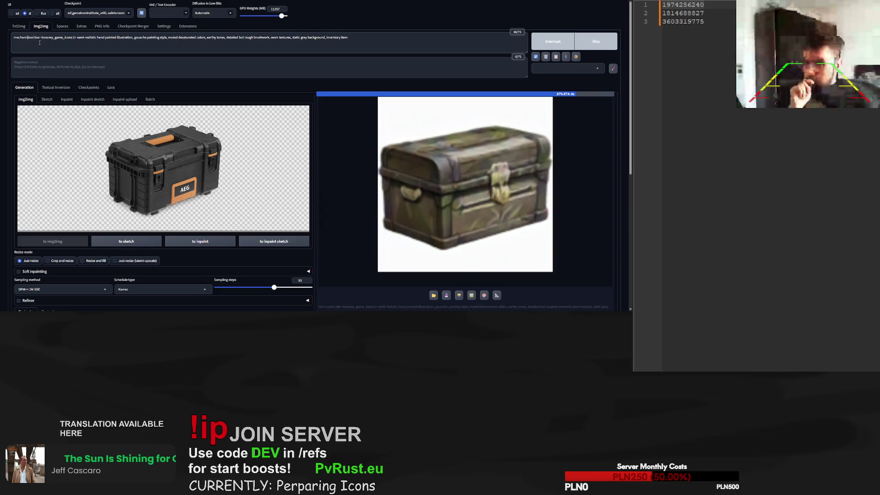
{"action": "left_click", "coordinate": [564, 42]}
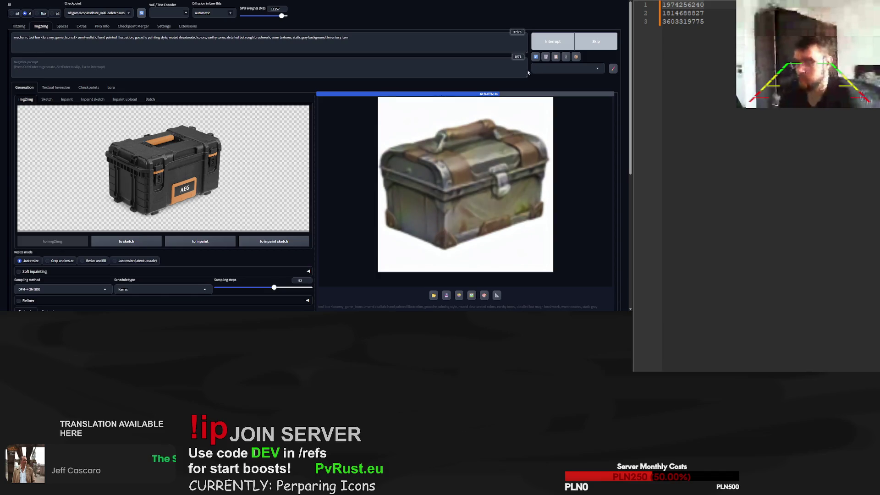
{"action": "left_click", "coordinate": [29, 37]}
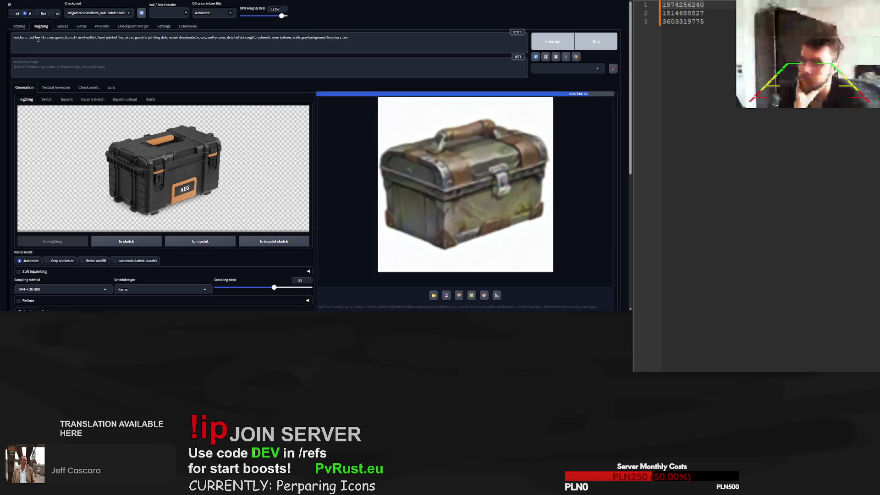
{"action": "type", "text": "black plastic"}
{"action": "left_click", "coordinate": [596, 43]}
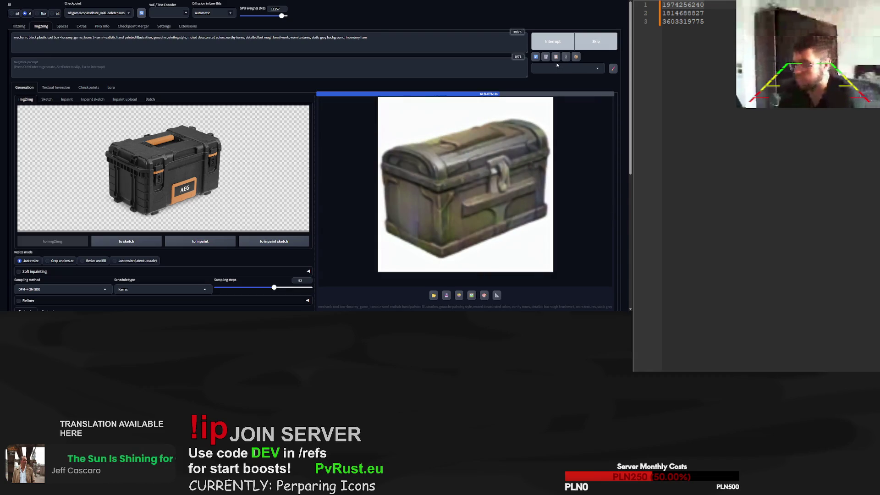
{"action": "scroll", "coordinate": [174, 202], "scroll_direction": "down", "scroll_amount": 2}
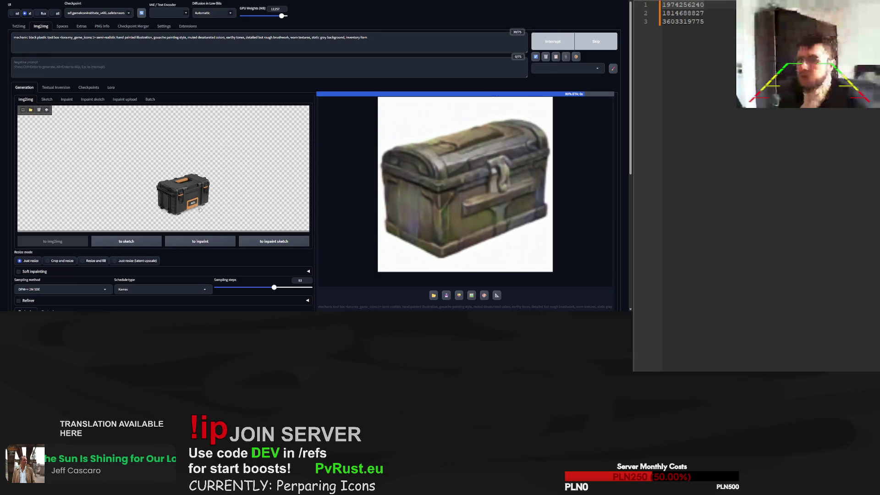
Generate two more black plastic tool box icon variations
{"action": "scroll", "coordinate": [186, 268], "scroll_direction": "down", "scroll_amount": 3}
{"action": "scroll", "coordinate": [186, 269], "scroll_direction": "up", "scroll_amount": 3}
{"action": "left_click", "coordinate": [563, 41]}
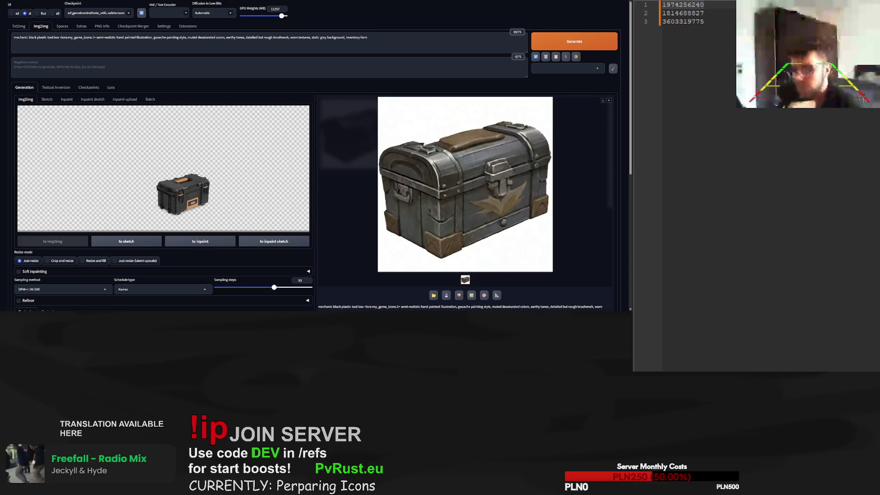
{"action": "left_click", "coordinate": [566, 44]}
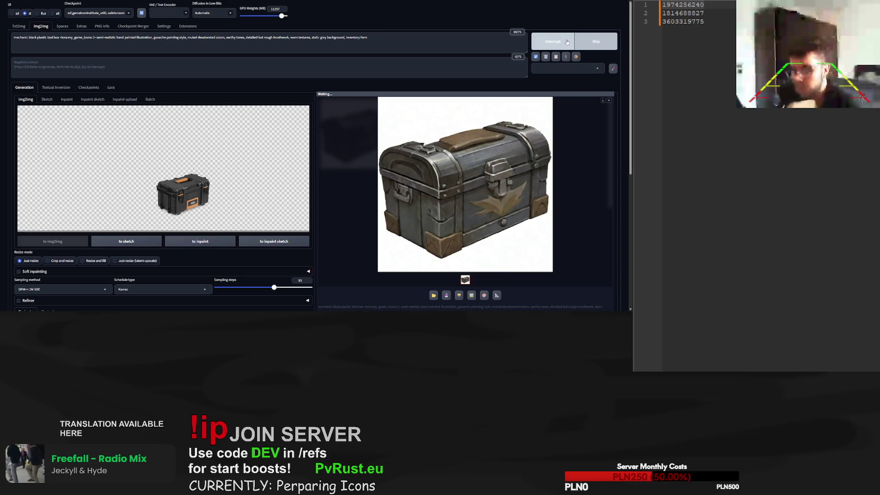
Add 'with orange elements' before the LoRA tag, generate twice, then paste the Golden Ticket image
{"action": "left_click", "coordinate": [59, 39]}
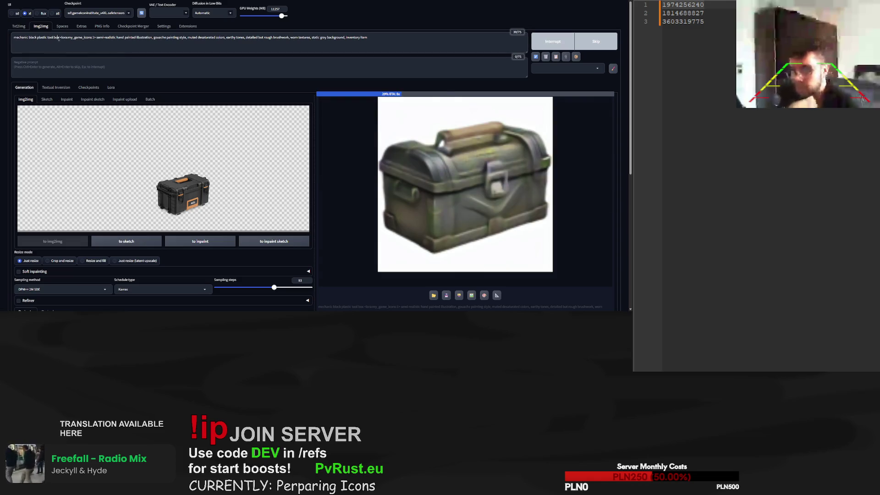
{"action": "type", "text": "with orange el"}
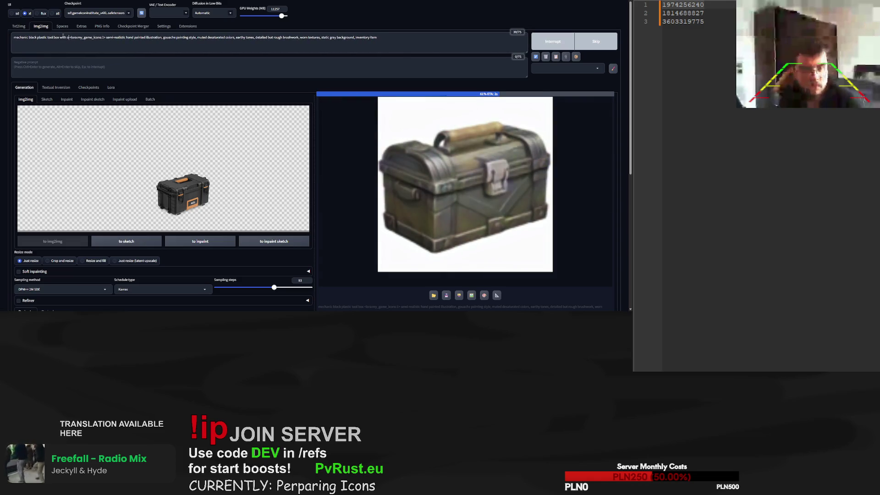
{"action": "type", "text": "ements"}
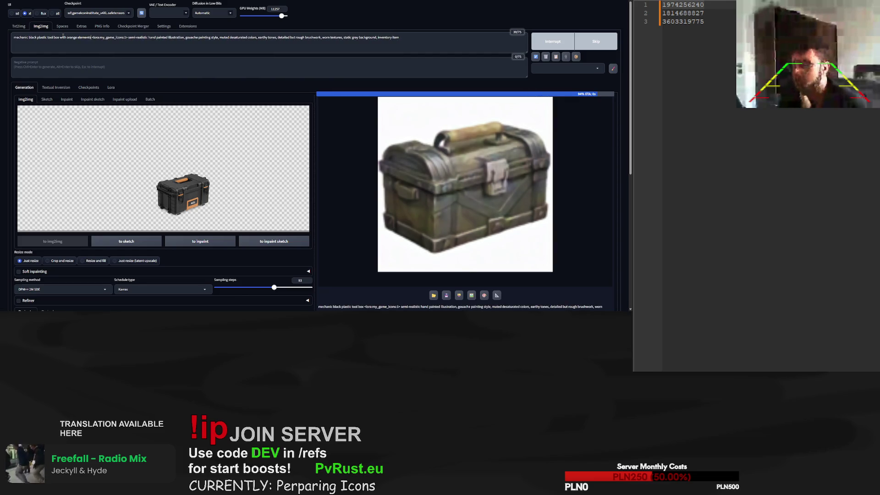
{"action": "left_click", "coordinate": [588, 39]}
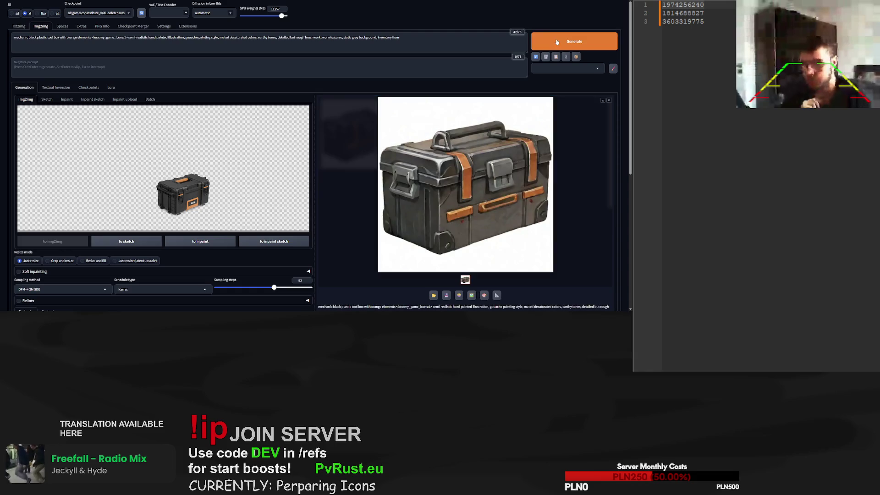
{"action": "left_click", "coordinate": [568, 50]}
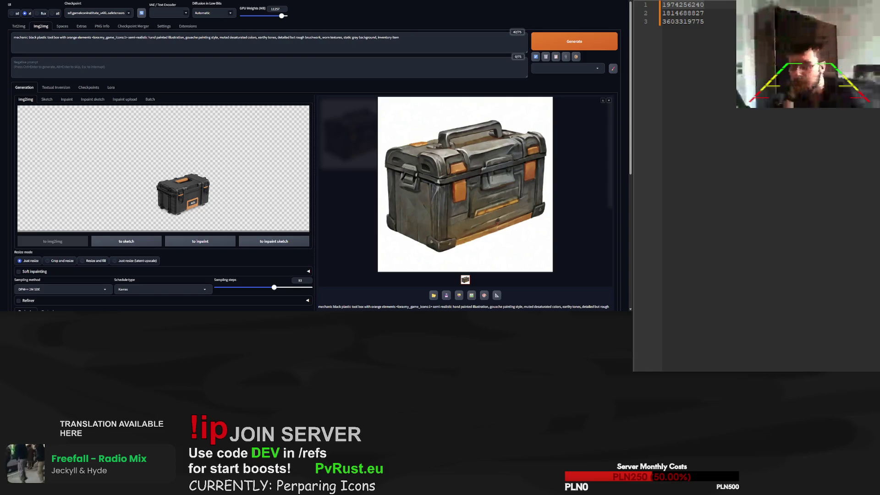
{"action": "key", "text": "ctrl+v"}
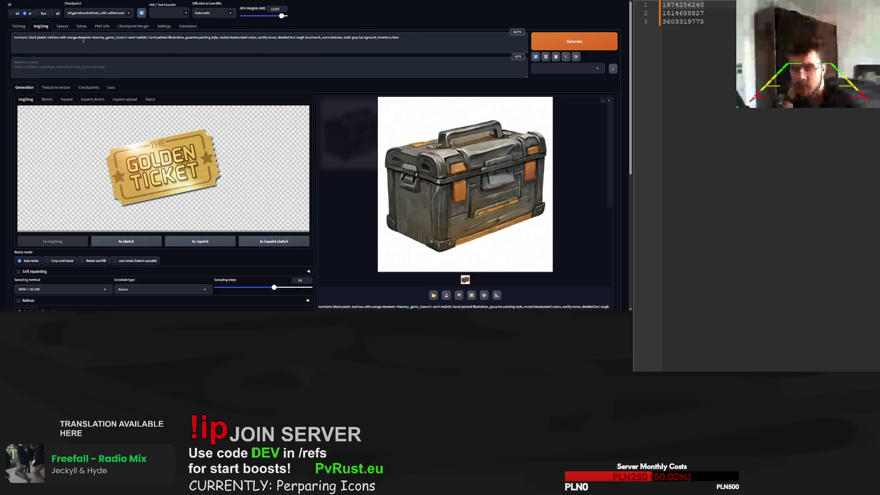
Replace the tool box description with 'golden ticket' and generate
{"action": "left_click_drag", "start_coordinate": [90, 38], "coordinate": [13, 39]}
{"action": "type", "text": "golden ticket"}
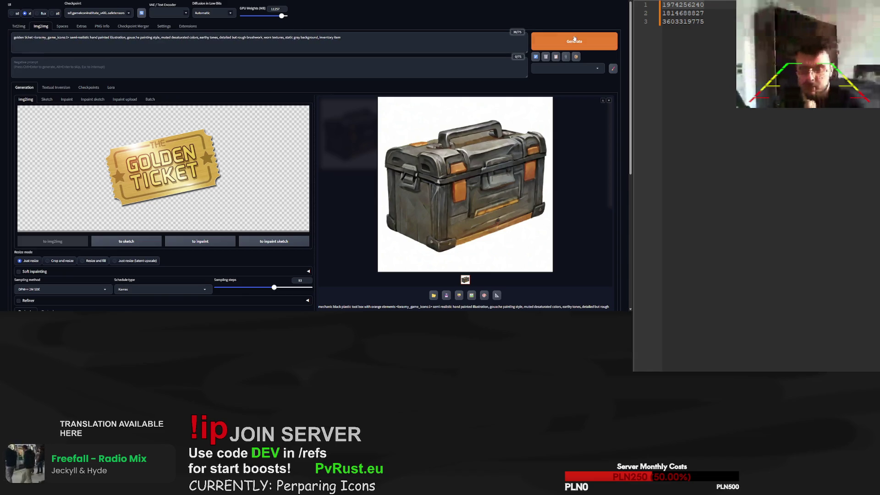
{"action": "left_click", "coordinate": [559, 42]}
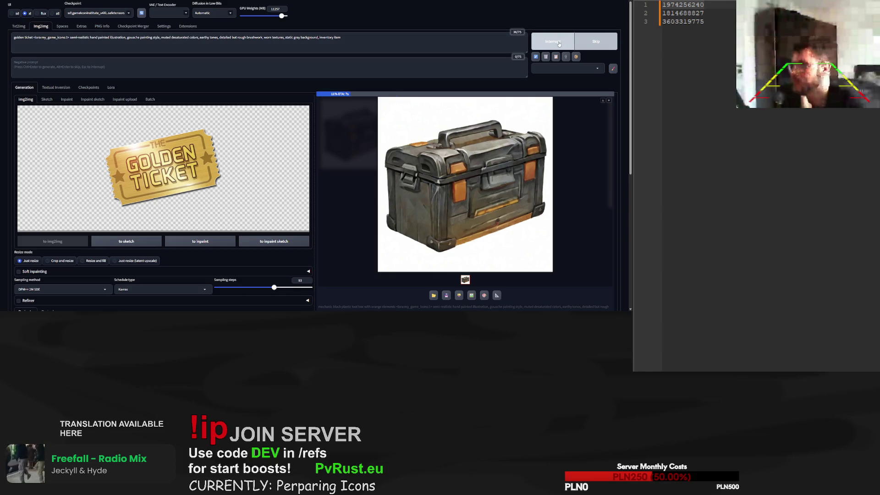
Build the negative prompt 'text, multiple', generating golden tickets after each addition
{"action": "left_click", "coordinate": [52, 65]}
{"action": "type", "text": "text"}
{"action": "left_click", "coordinate": [564, 41]}
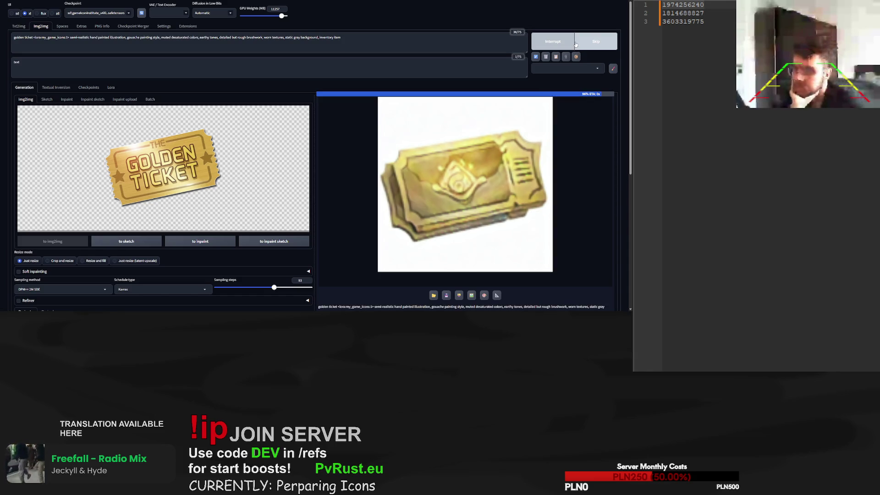
{"action": "left_click", "coordinate": [579, 41]}
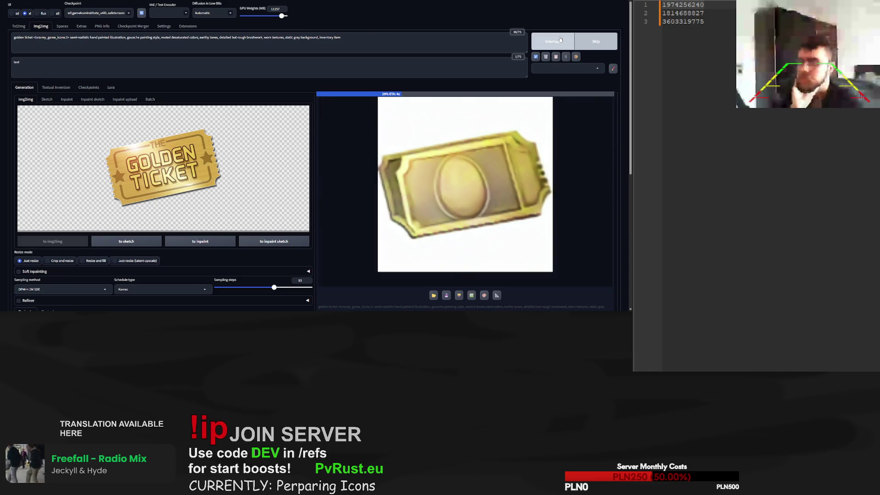
{"action": "left_click", "coordinate": [98, 66]}
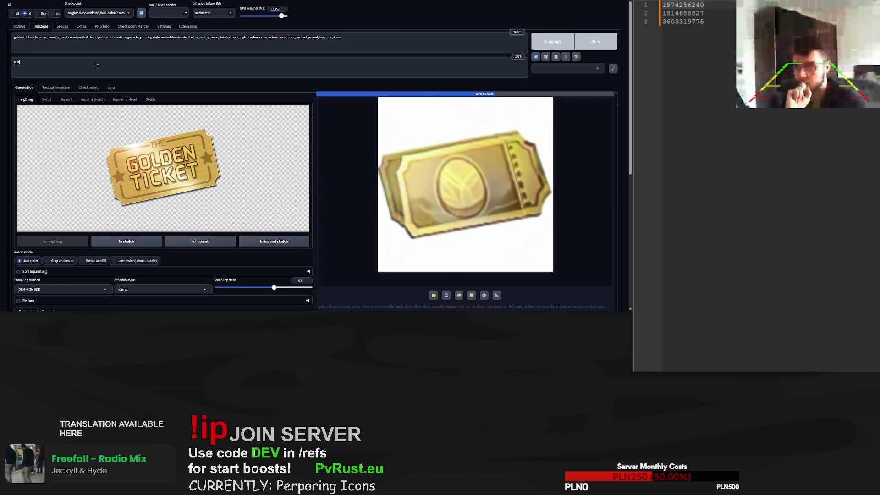
{"action": "type", "text": ","}
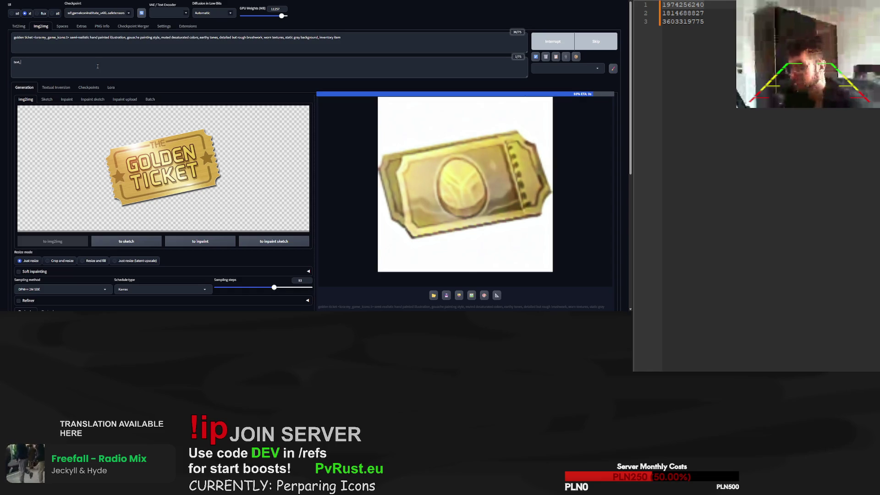
{"action": "type", "text": " multiple"}
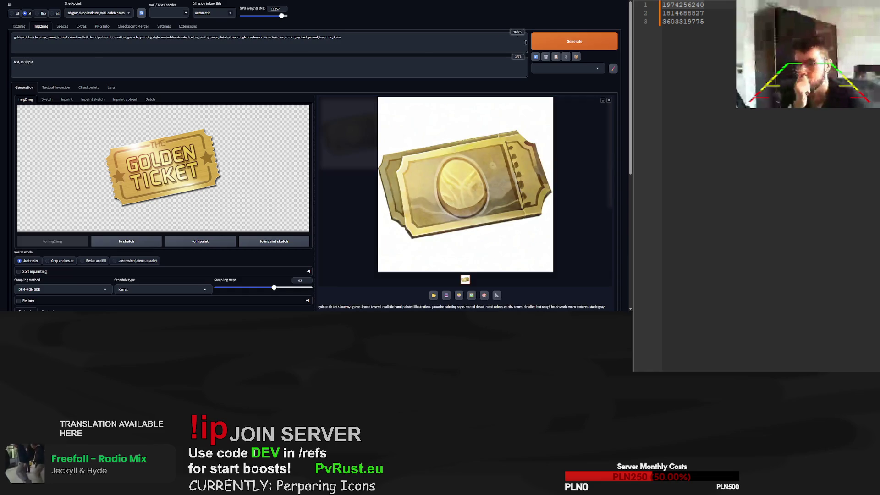
{"action": "left_click", "coordinate": [569, 40]}
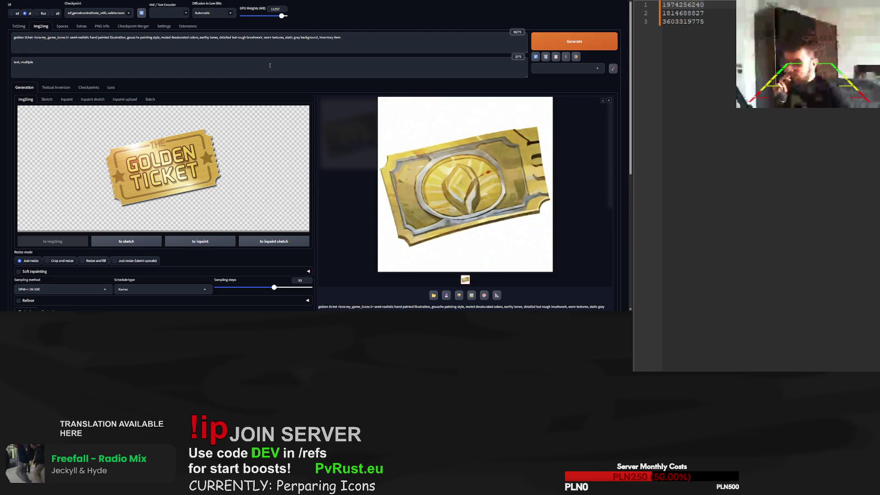
{"action": "double_click", "coordinate": [32, 63]}
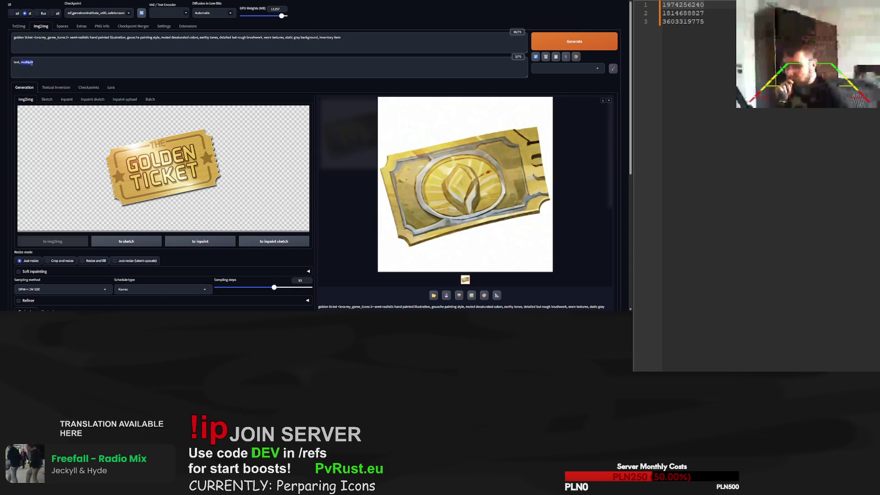
Prefix the prompt with 'single' and generate a single golden ticket
{"action": "left_click", "coordinate": [14, 37]}
{"action": "type", "text": "single"}
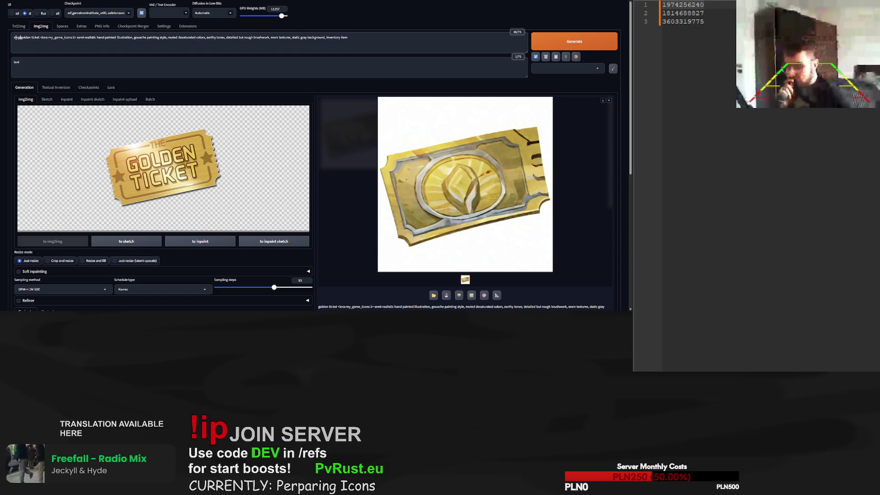
{"action": "left_click", "coordinate": [576, 40]}
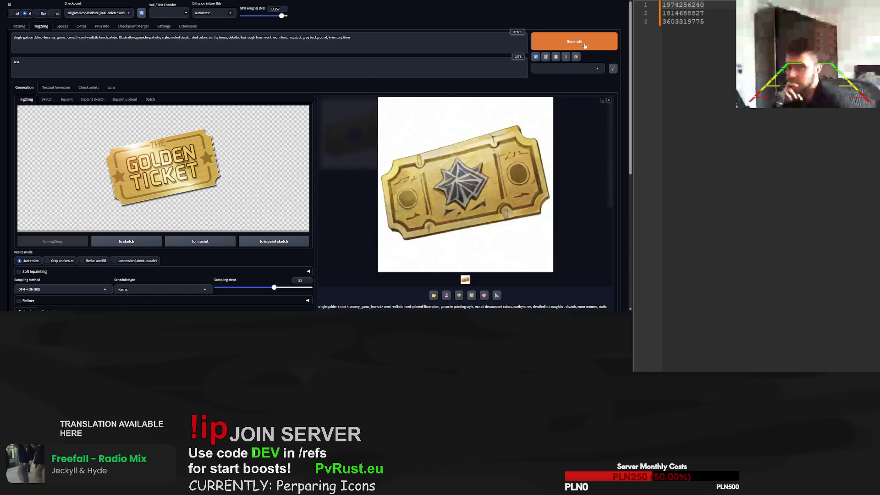
Render seven more golden ticket variations with the current prompt
{"action": "left_click", "coordinate": [585, 45]}
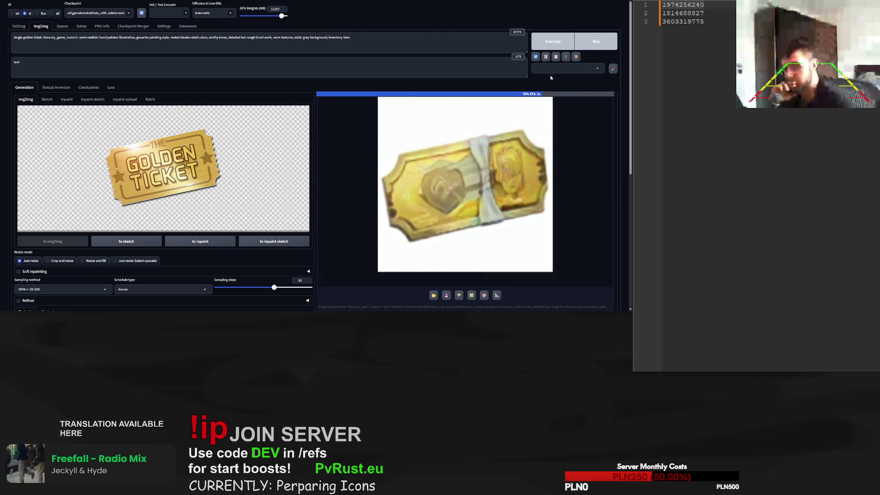
{"action": "left_click", "coordinate": [574, 43]}
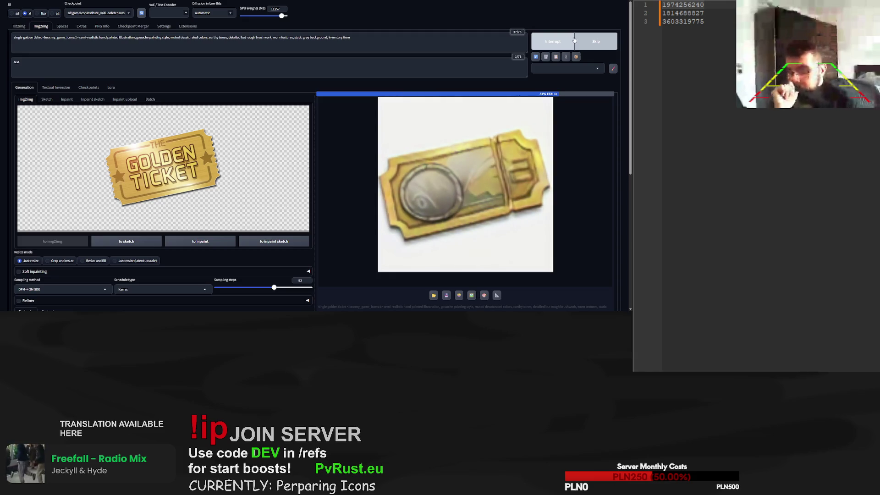
{"action": "left_click", "coordinate": [573, 44]}
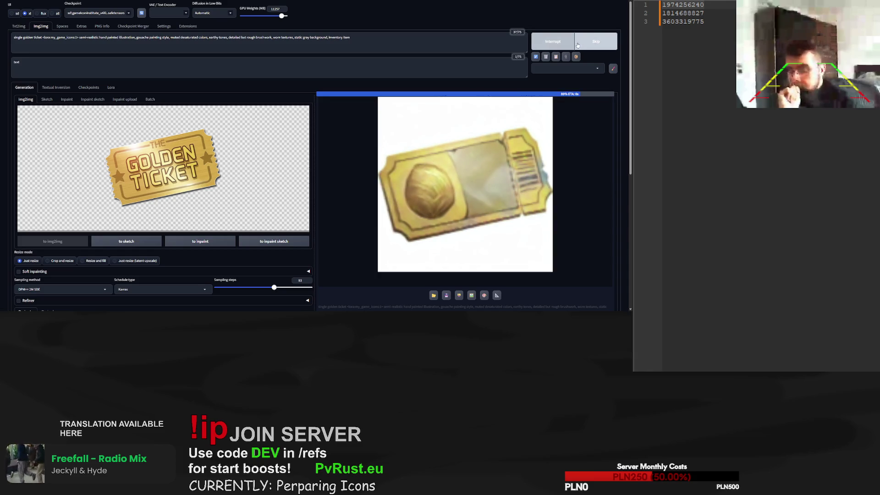
{"action": "left_click", "coordinate": [572, 44]}
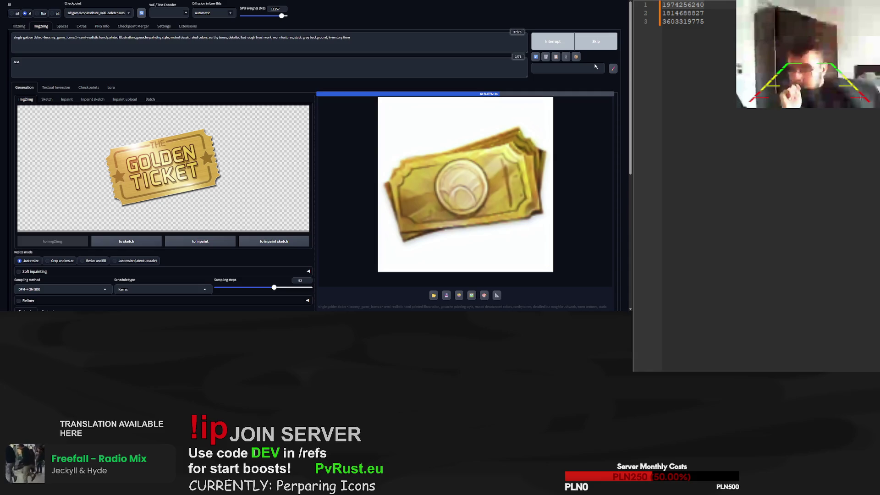
{"action": "left_click", "coordinate": [577, 46]}
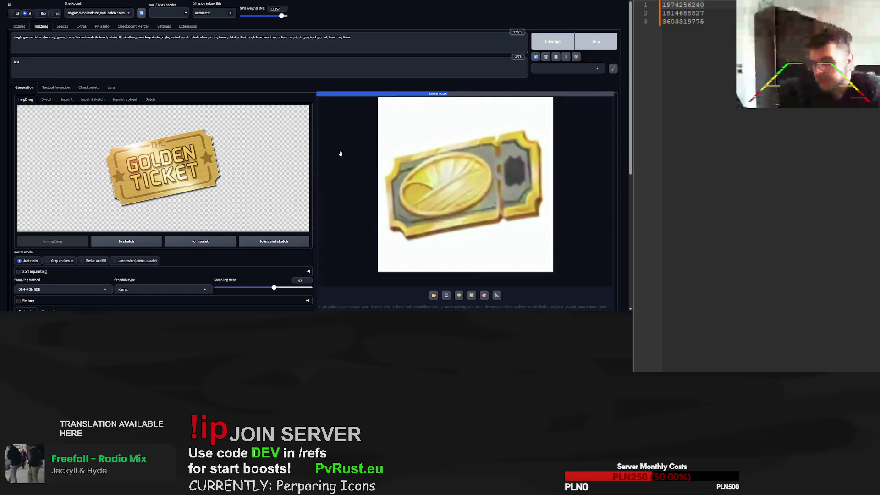
{"action": "left_click", "coordinate": [577, 36]}
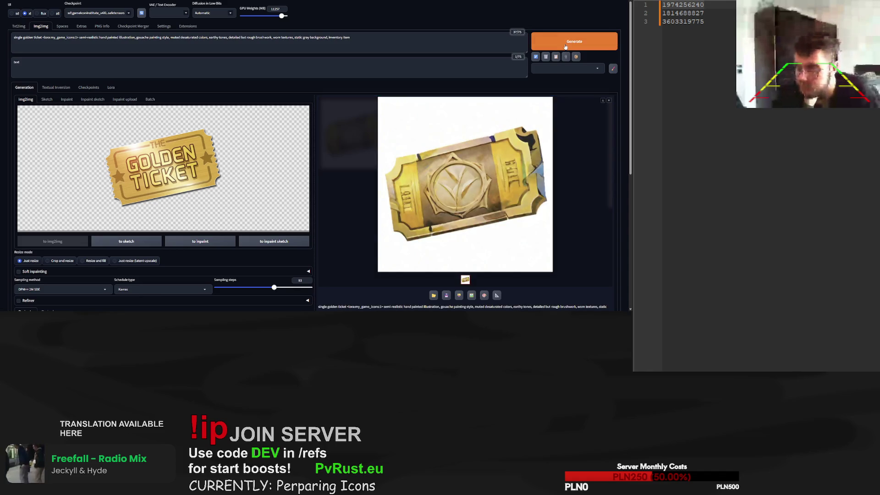
{"action": "left_click", "coordinate": [566, 42]}
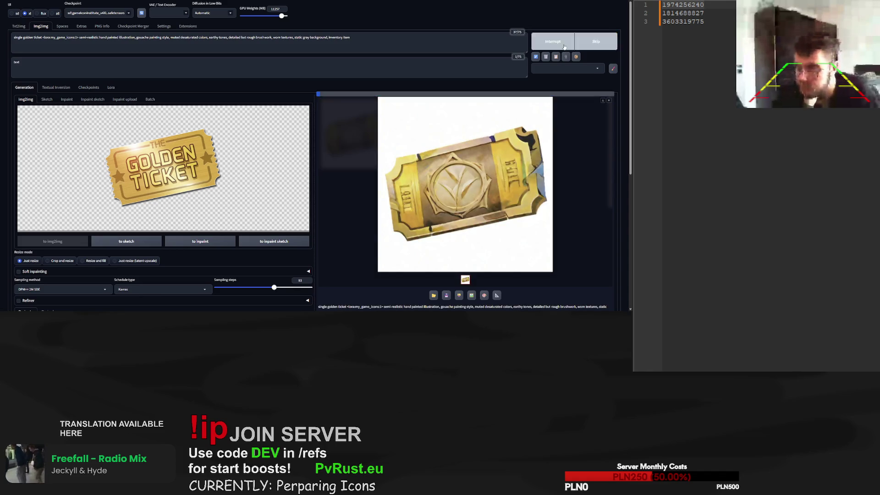
{"action": "left_click", "coordinate": [24, 39]}
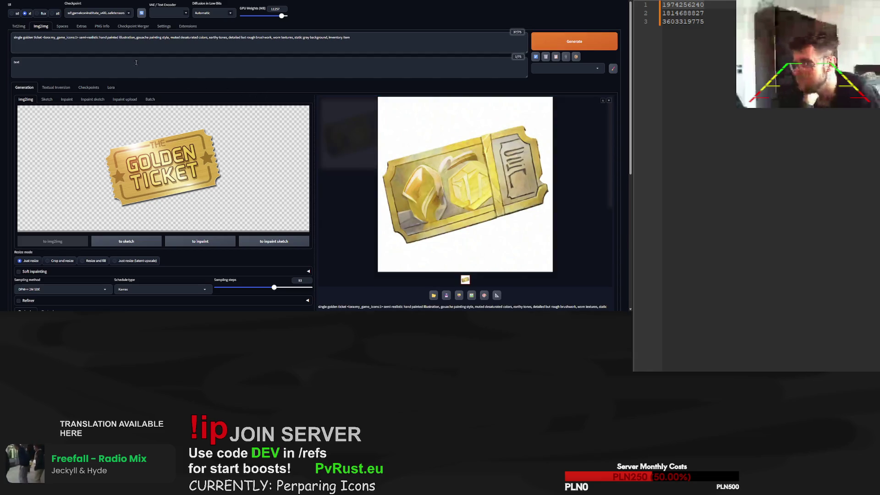
Insert 'paper' before 'golden ticket' and render three paper ticket variations
{"action": "type", "text": "paper"}
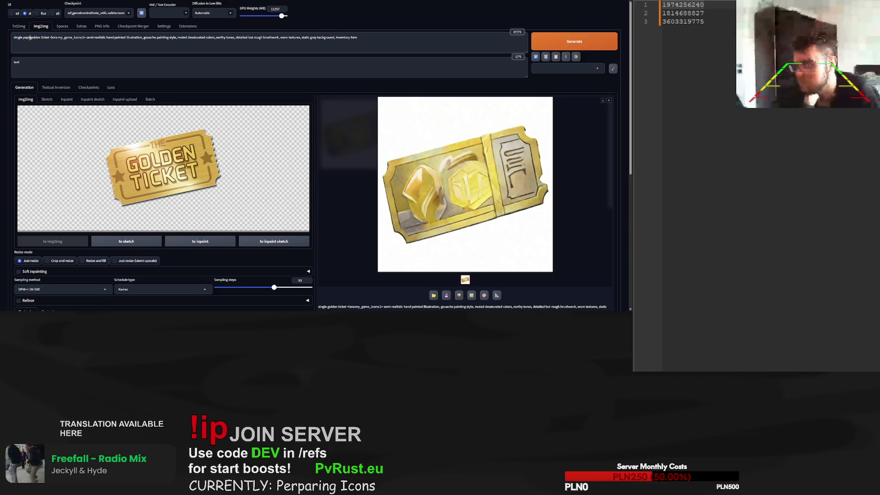
{"action": "left_click", "coordinate": [590, 41]}
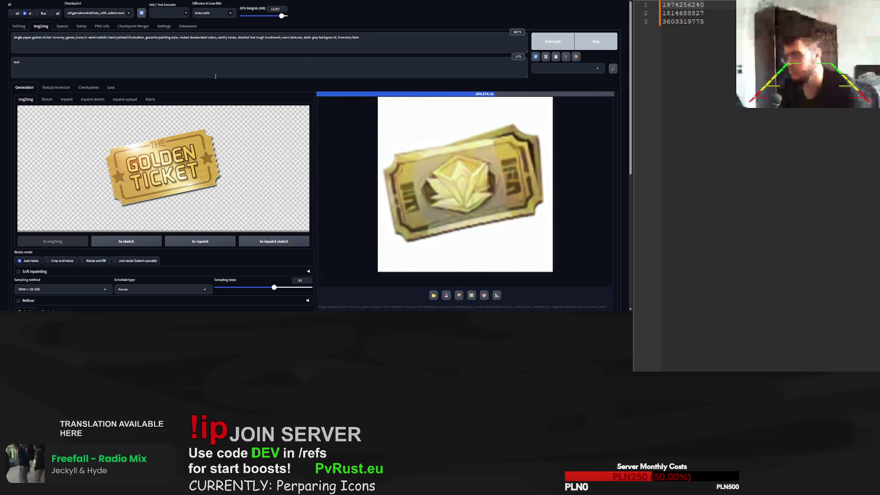
{"action": "left_click", "coordinate": [564, 41]}
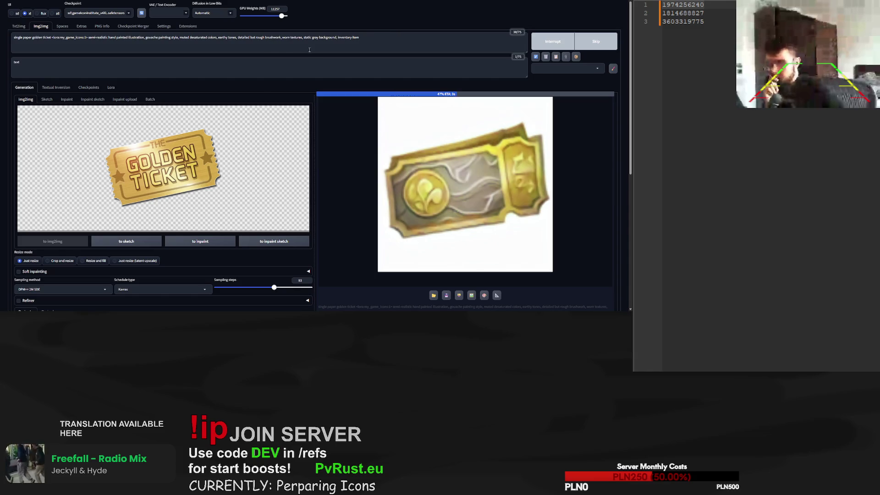
{"action": "left_click", "coordinate": [566, 48]}
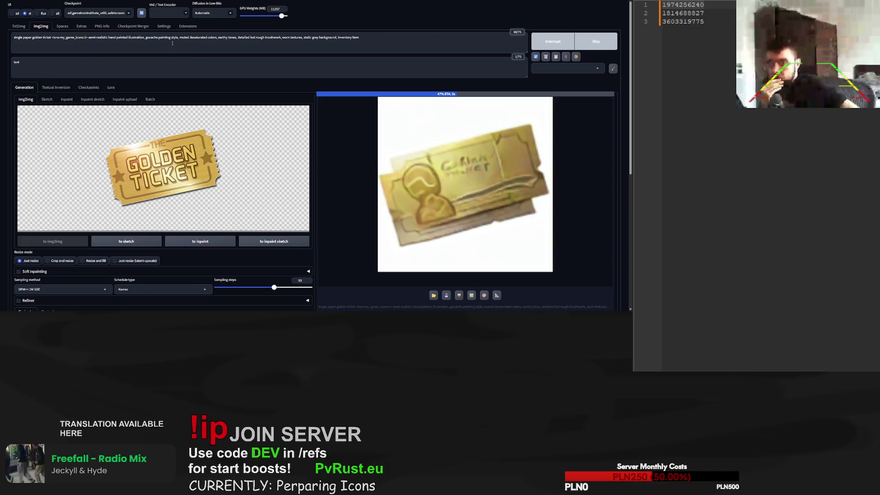
Delete 'single' from the prompt, append ', multiple' to the negative prompt, and render twice
{"action": "double_click", "coordinate": [18, 38]}
{"action": "key", "text": "BackSpace"}
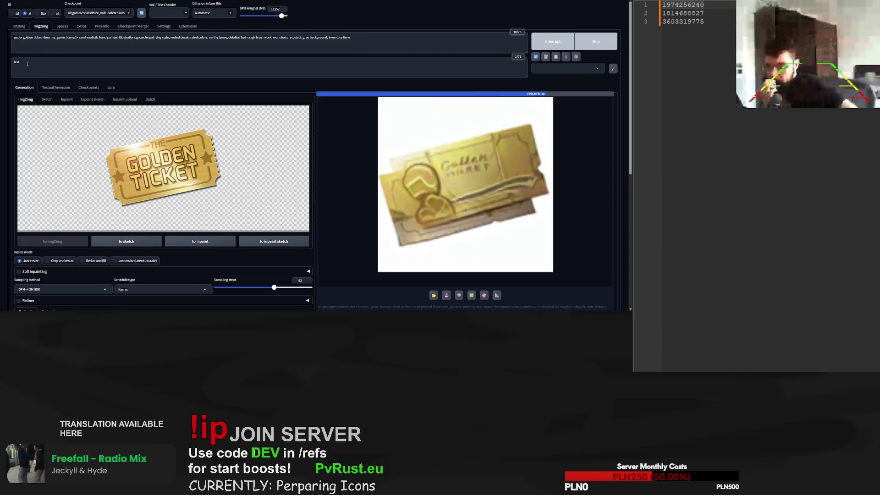
{"action": "left_click", "coordinate": [30, 60]}
{"action": "type", "text": ", multiple"}
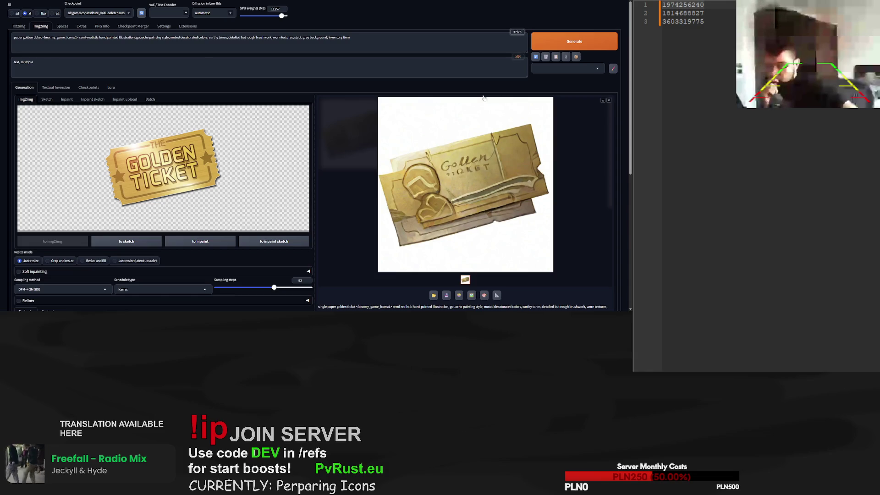
{"action": "key", "text": "ctrl+Return"}
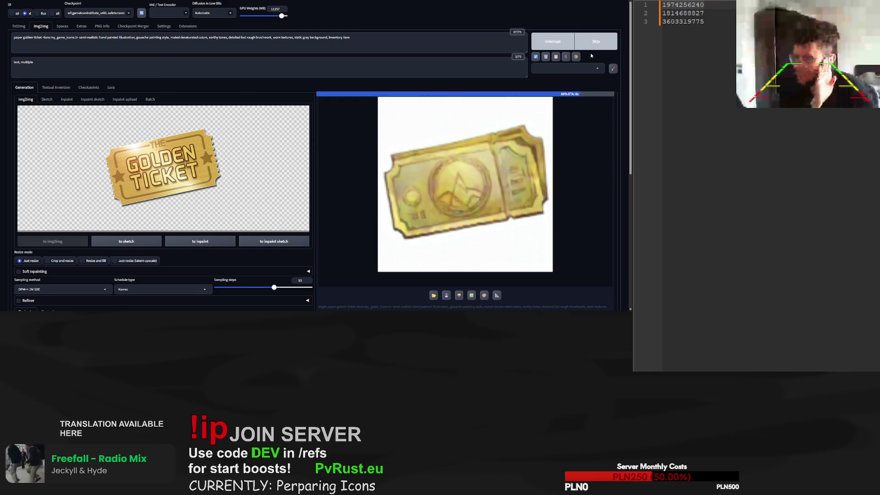
{"action": "left_click", "coordinate": [573, 45]}
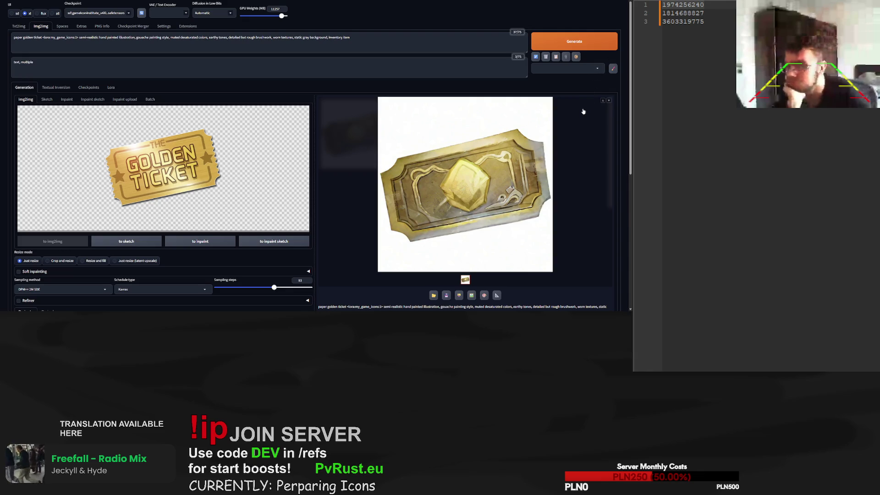
{"action": "scroll", "coordinate": [432, 229], "scroll_direction": "down", "scroll_amount": 2}
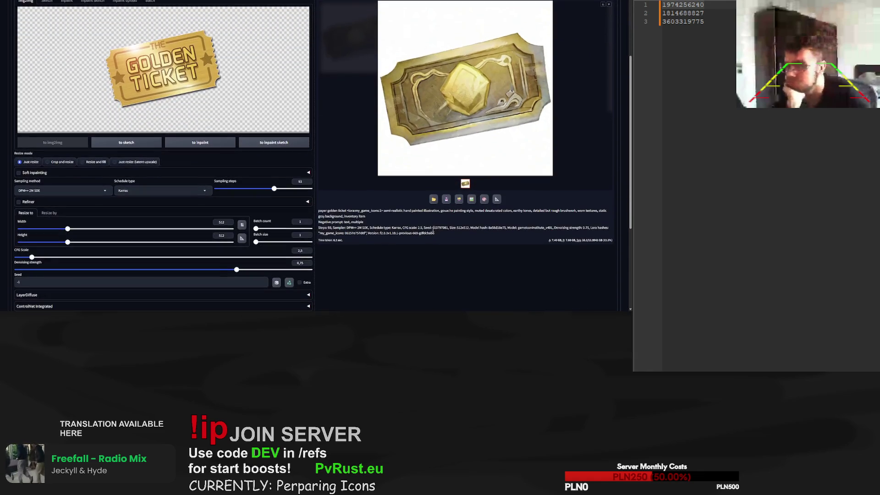
Reuse the last image's seed 613797081 and render the ticket at 55 sampling steps
{"action": "double_click", "coordinate": [443, 228]}
{"action": "left_click_drag", "start_coordinate": [25, 283], "coordinate": [6, 283]}
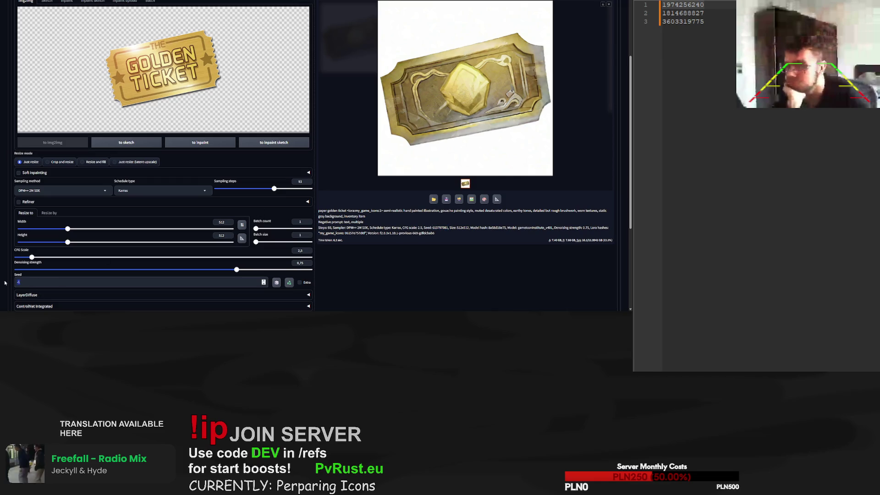
{"action": "left_click", "coordinate": [250, 188]}
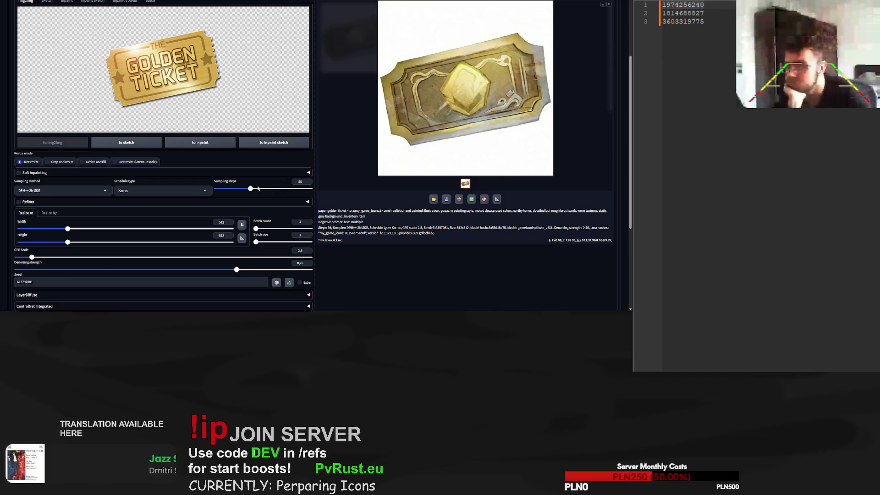
{"action": "scroll", "coordinate": [562, 66], "scroll_direction": "up", "scroll_amount": 2}
{"action": "left_click", "coordinate": [562, 42]}
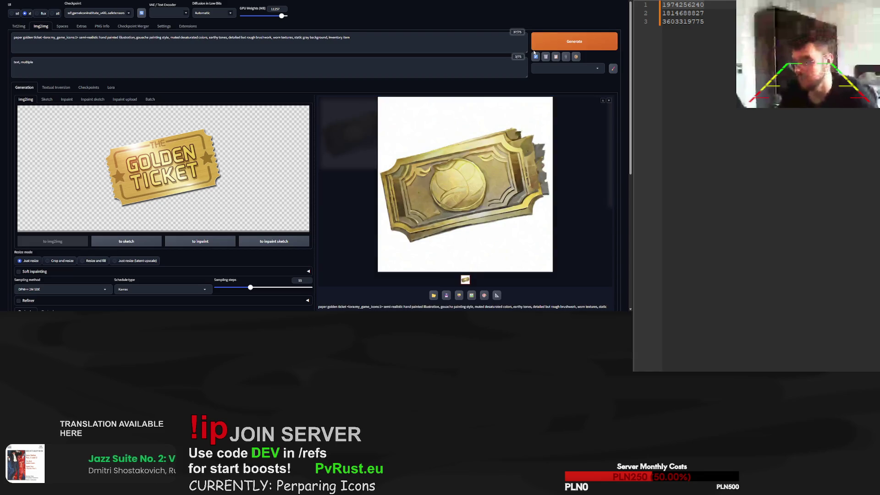
Render the paper ticket at 125 and then 101 sampling steps
{"action": "left_click_drag", "start_coordinate": [250, 287], "coordinate": [294, 287]}
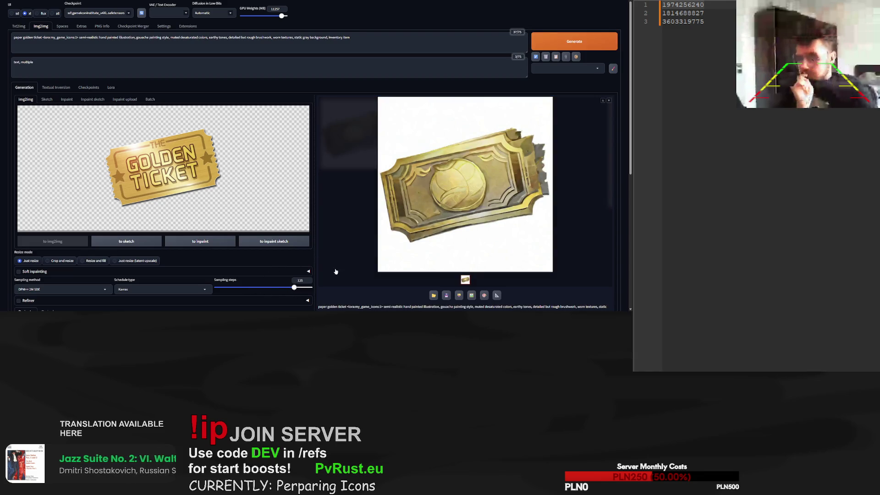
{"action": "left_click", "coordinate": [570, 46]}
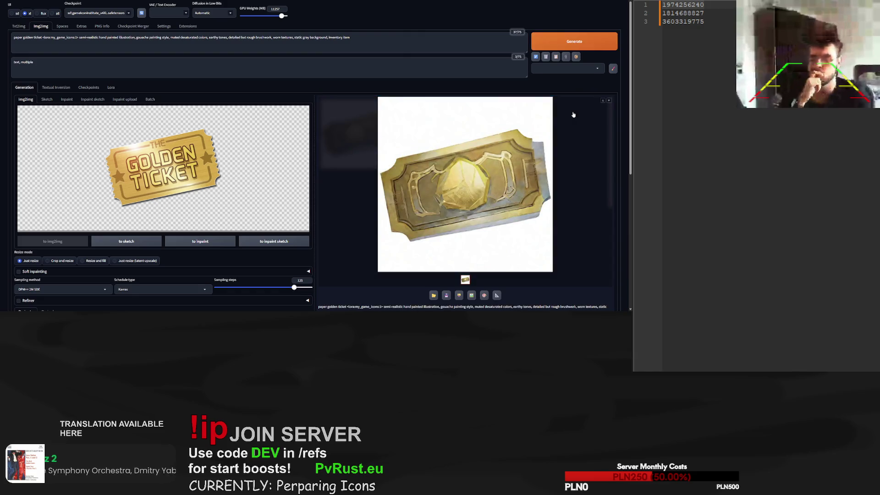
{"action": "scroll", "coordinate": [293, 285], "scroll_direction": "down", "scroll_amount": 1}
{"action": "left_click_drag", "start_coordinate": [294, 263], "coordinate": [279, 265]}
{"action": "left_click", "coordinate": [593, 17]}
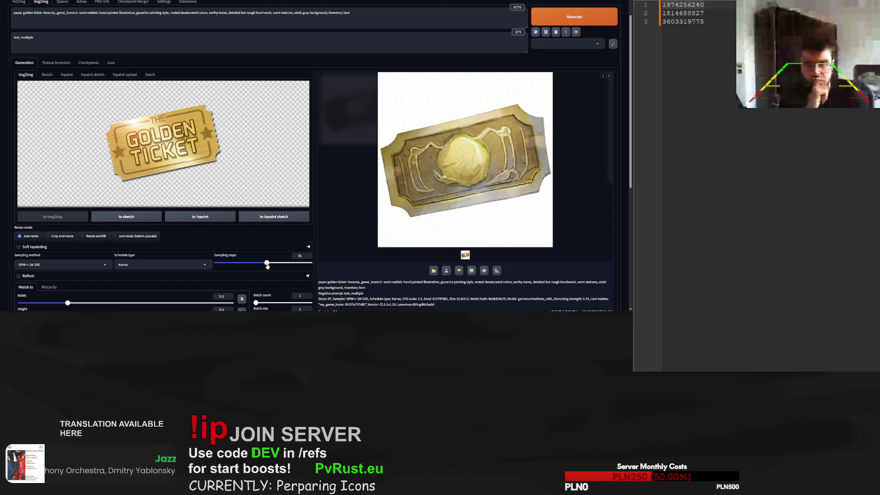
{"action": "left_click", "coordinate": [573, 17]}
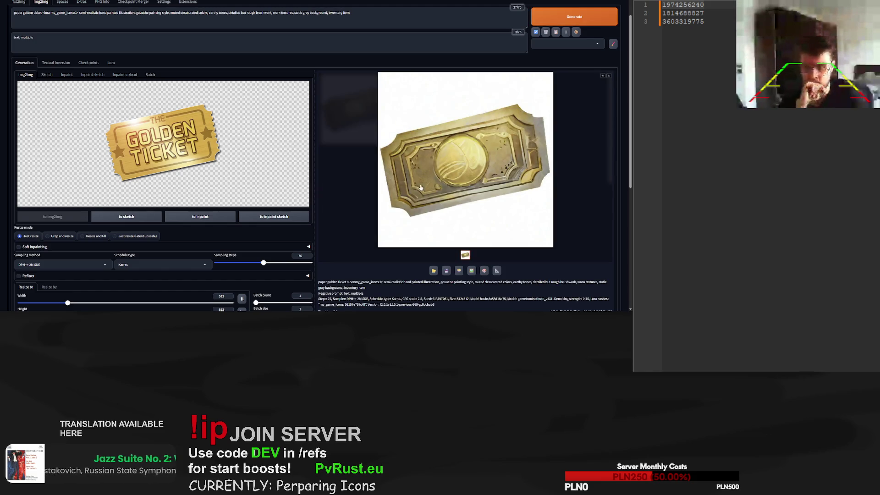
Render the paper ticket at 92 and then 28 sampling steps
{"action": "left_click", "coordinate": [274, 264]}
{"action": "left_click", "coordinate": [571, 21]}
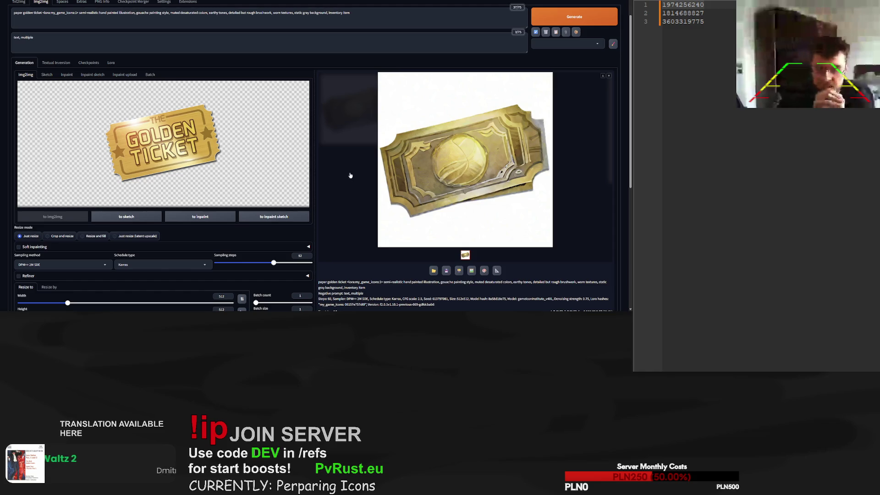
{"action": "scroll", "coordinate": [82, 260], "scroll_direction": "down", "scroll_amount": 2}
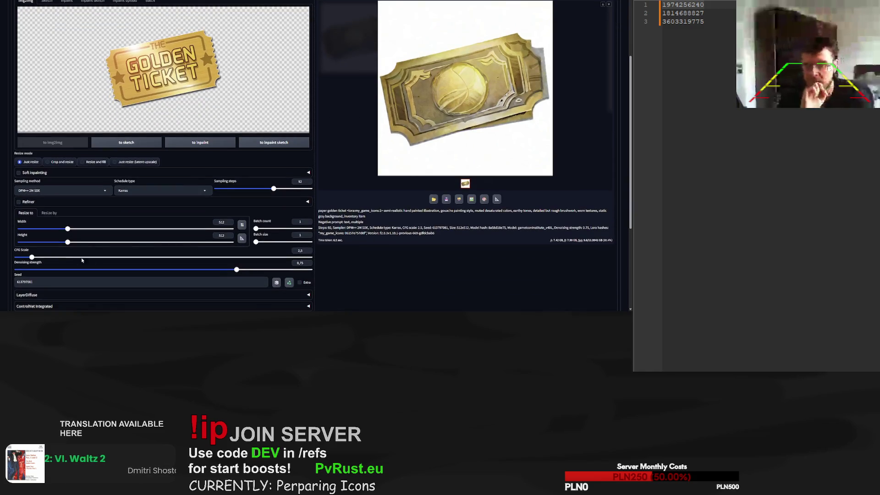
{"action": "scroll", "coordinate": [251, 209], "scroll_direction": "up", "scroll_amount": 1}
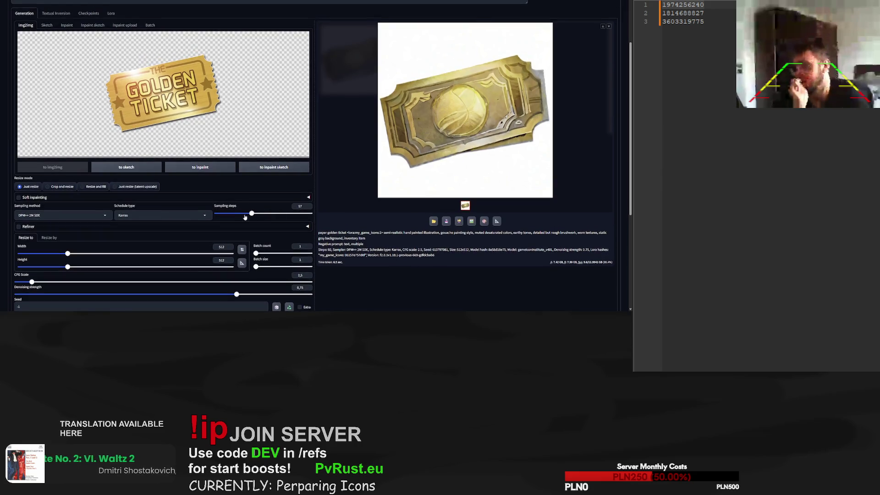
{"action": "left_click_drag", "start_coordinate": [234, 218], "coordinate": [233, 218]}
{"action": "scroll", "coordinate": [234, 218], "scroll_direction": "up", "scroll_amount": 3}
{"action": "left_click", "coordinate": [582, 48]}
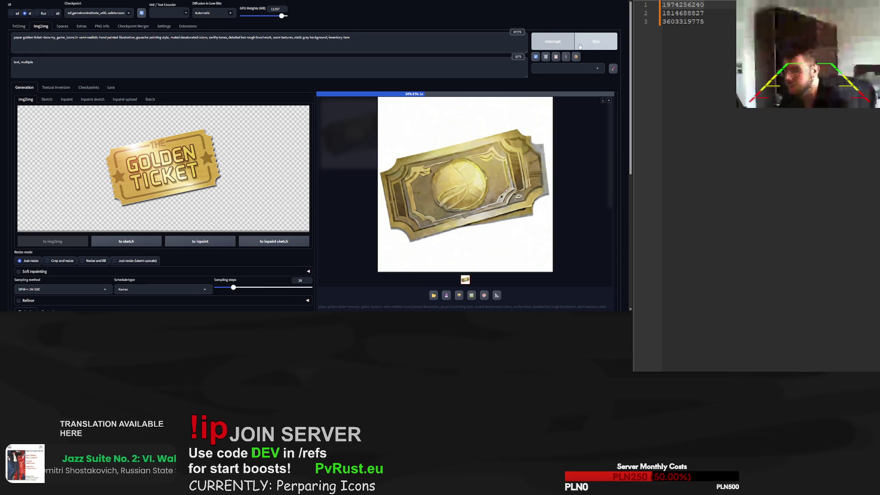
Generate five more paper golden ticket variations
{"action": "left_click", "coordinate": [576, 43]}
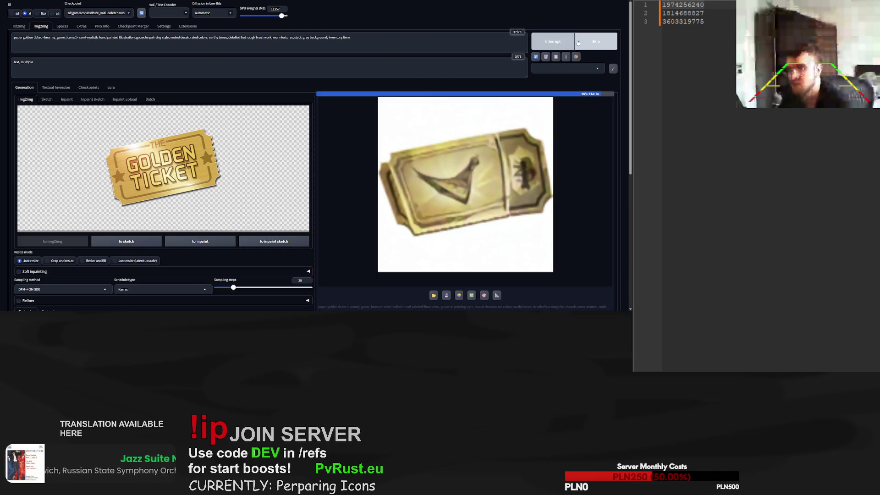
{"action": "left_click", "coordinate": [576, 42]}
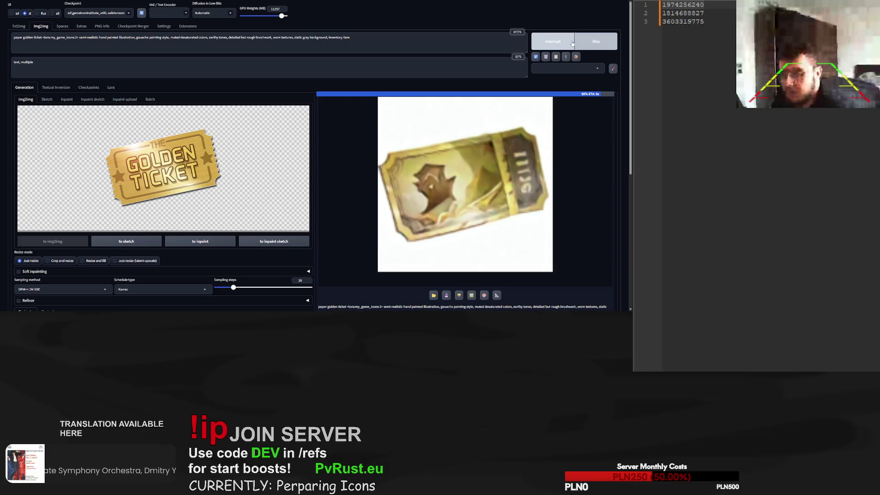
{"action": "left_click", "coordinate": [572, 43]}
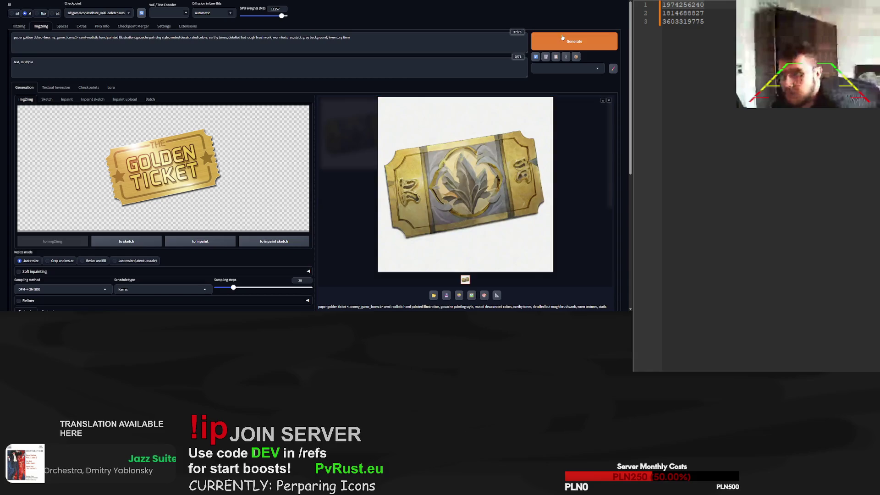
{"action": "left_click", "coordinate": [563, 38]}
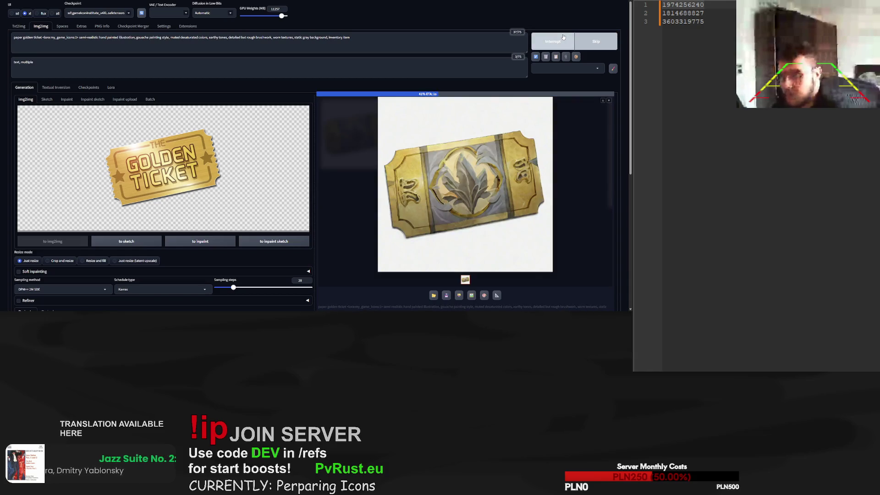
{"action": "left_click", "coordinate": [564, 37]}
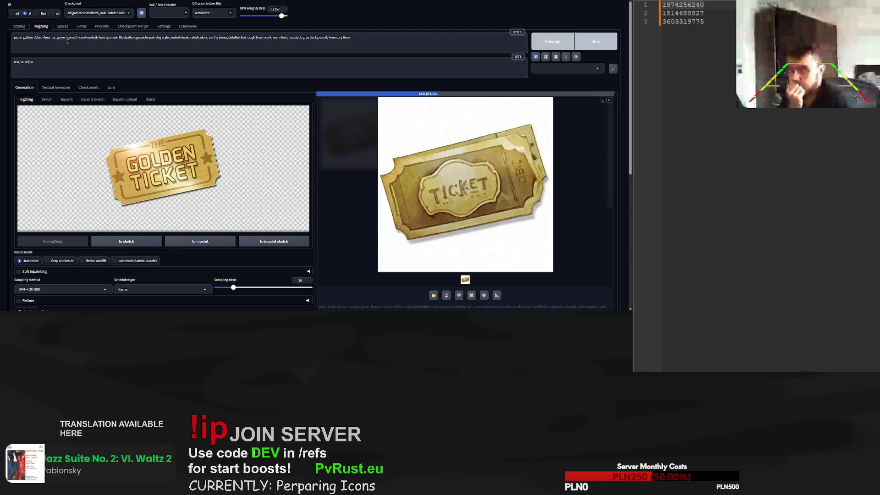
Cut 'multiple' from the negative prompt, leaving 'text', and generate six more tickets
{"action": "left_click_drag", "start_coordinate": [95, 61], "coordinate": [21, 62]}
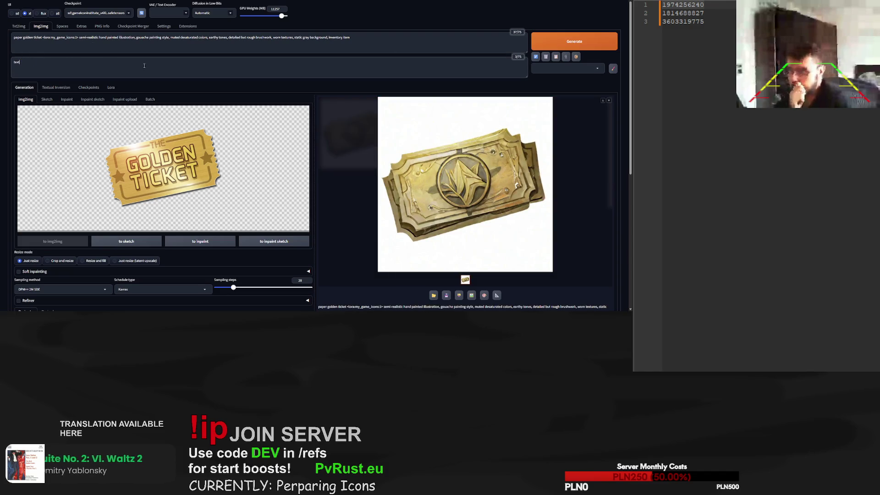
{"action": "left_click", "coordinate": [567, 42]}
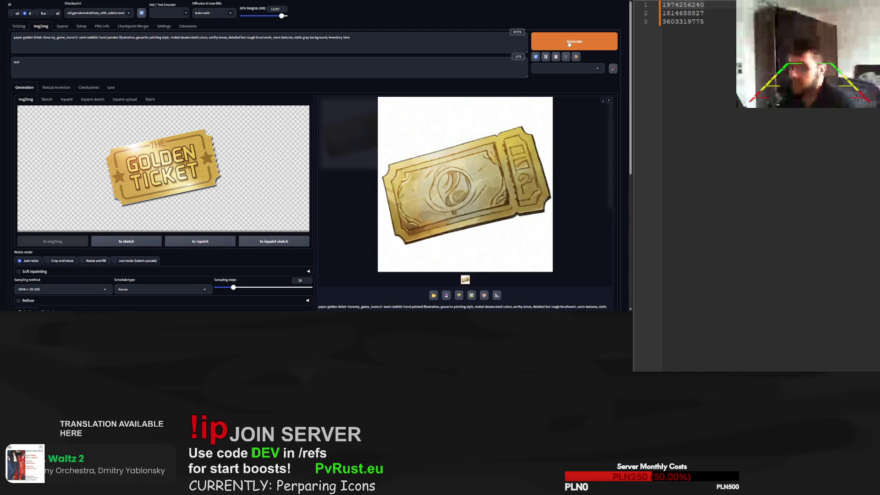
{"action": "left_click", "coordinate": [568, 42]}
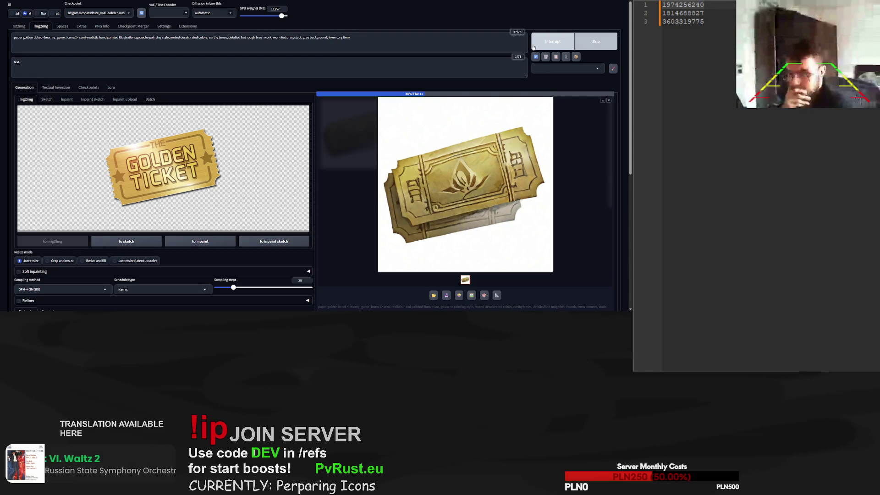
{"action": "left_click", "coordinate": [574, 43]}
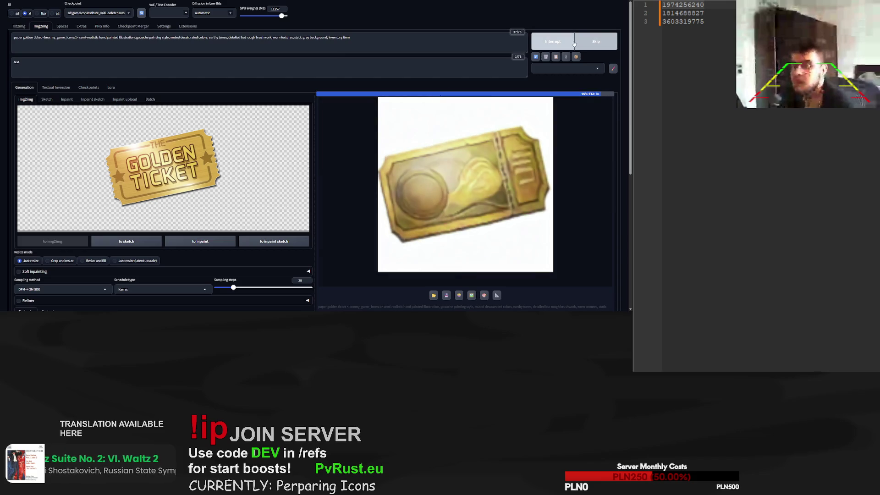
{"action": "left_click", "coordinate": [574, 43]}
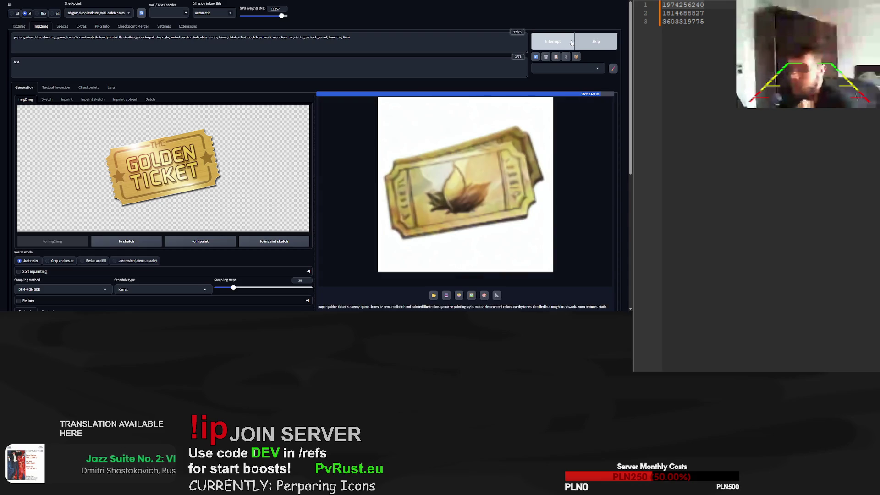
{"action": "left_click", "coordinate": [571, 42]}
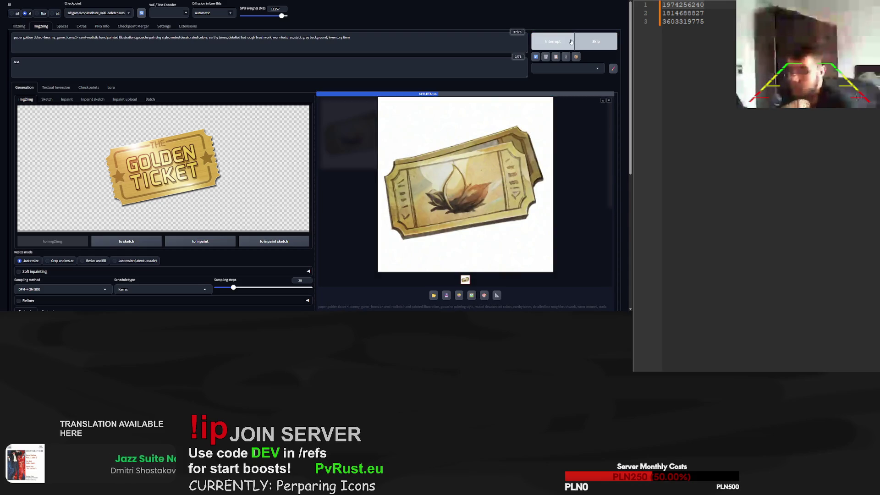
{"action": "left_click", "coordinate": [571, 41]}
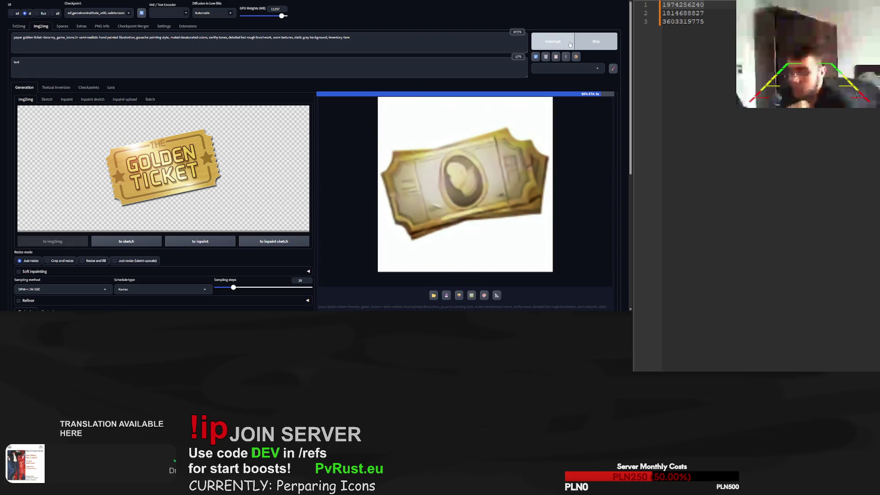
{"action": "left_click", "coordinate": [14, 37]}
Prefix the prompt with 'single' and generate several single paper ticket variations
{"action": "type", "text": "single"}
{"action": "left_click", "coordinate": [568, 44]}
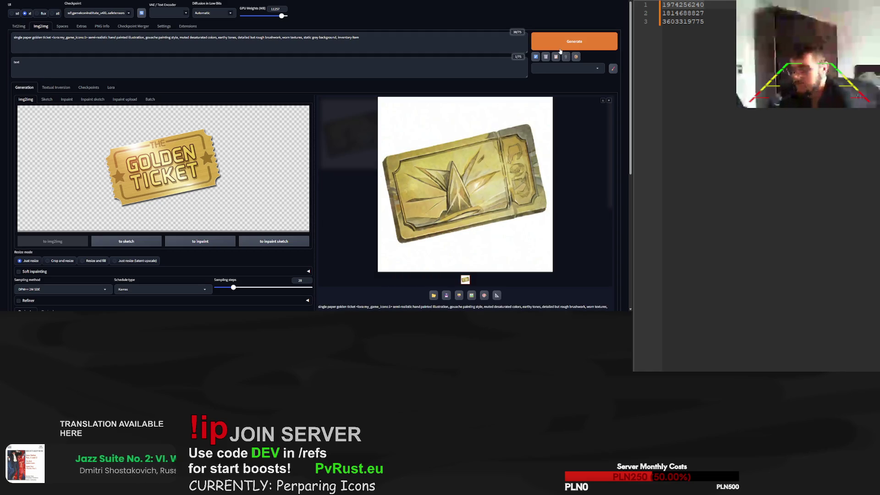
{"action": "left_click", "coordinate": [559, 50]}
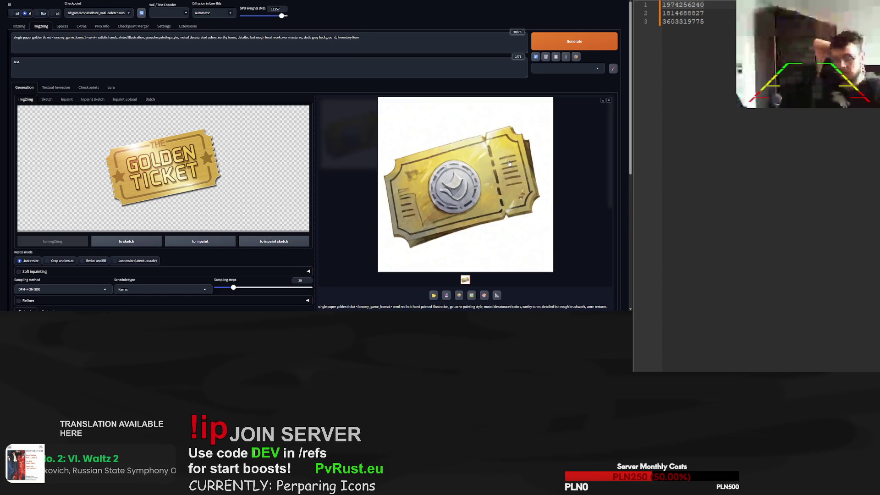
{"action": "scroll", "coordinate": [416, 166], "scroll_direction": "down", "scroll_amount": 1}
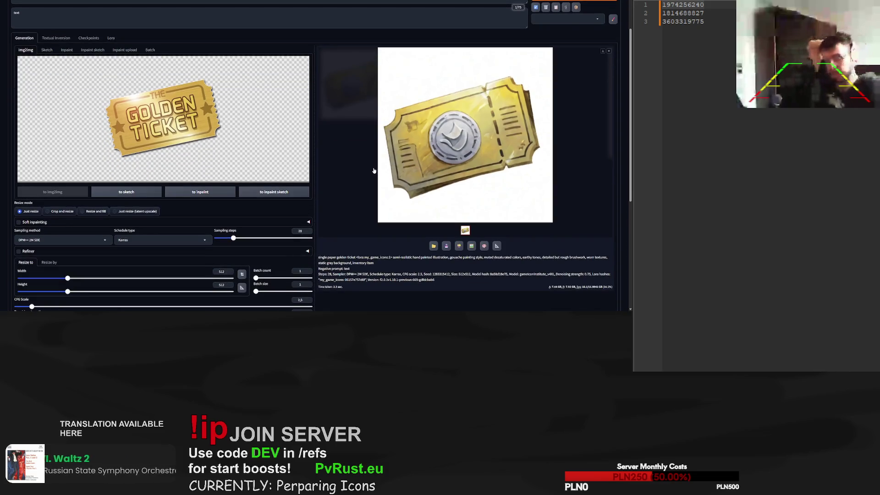
{"action": "scroll", "coordinate": [420, 174], "scroll_direction": "up", "scroll_amount": 1}
{"action": "key", "text": "ctrl+Return"}
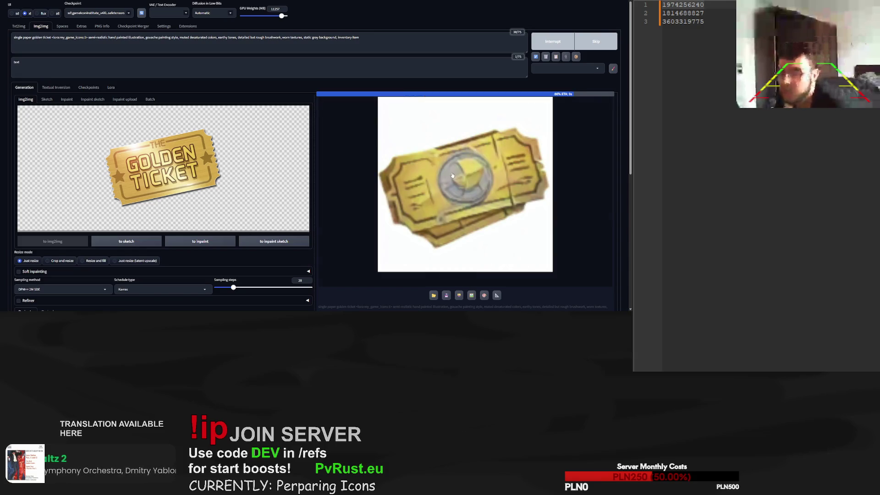
{"action": "left_click", "coordinate": [574, 43]}
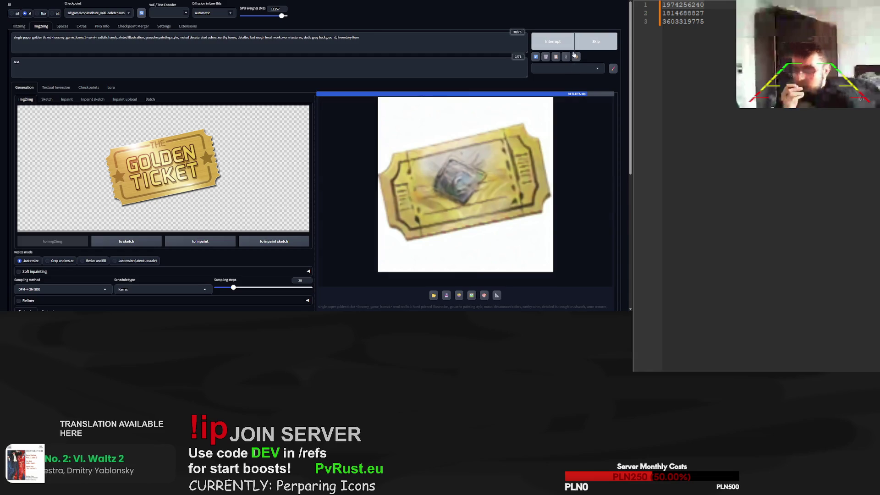
{"action": "left_click", "coordinate": [566, 48]}
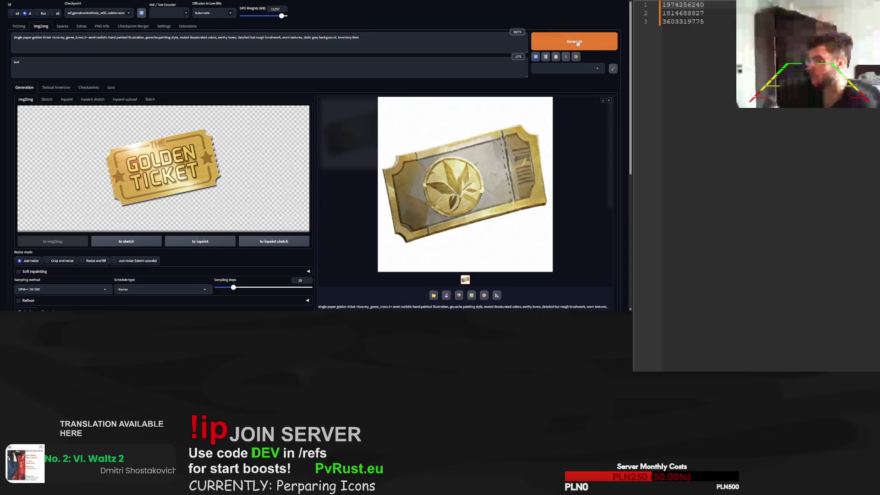
Render six more single golden ticket variations
{"action": "left_click", "coordinate": [577, 43]}
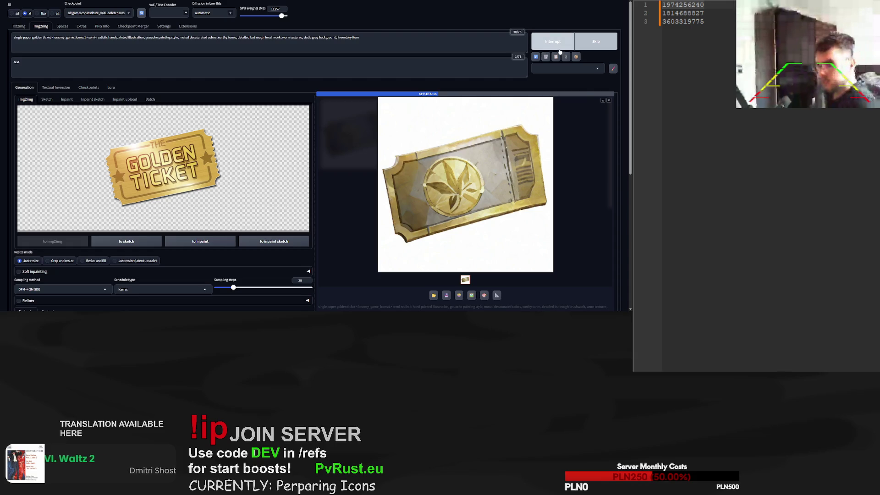
{"action": "left_click", "coordinate": [581, 41]}
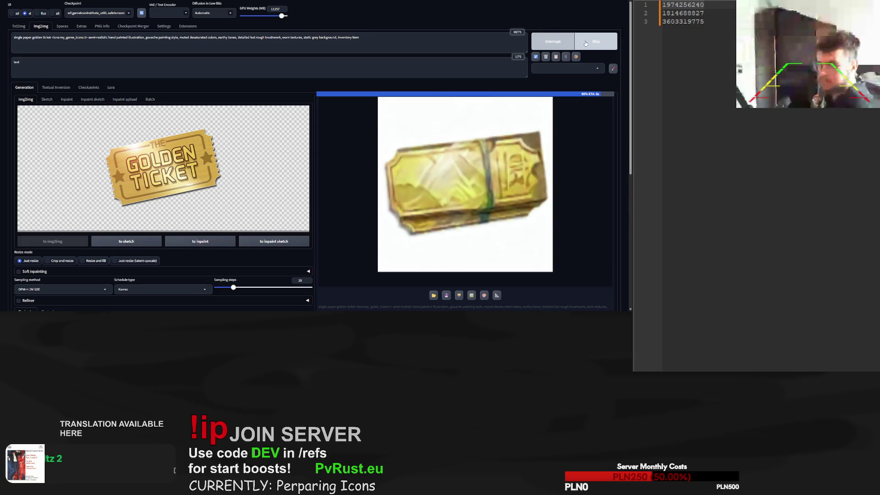
{"action": "left_click", "coordinate": [593, 42]}
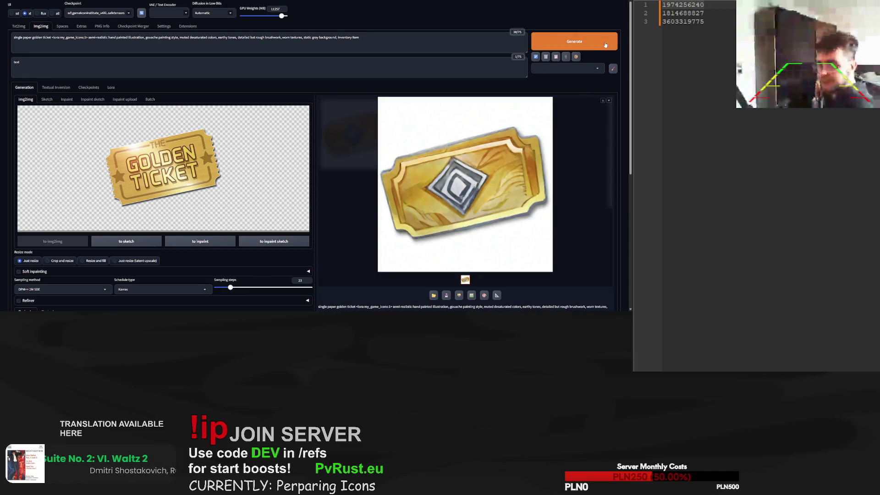
{"action": "left_click", "coordinate": [602, 44]}
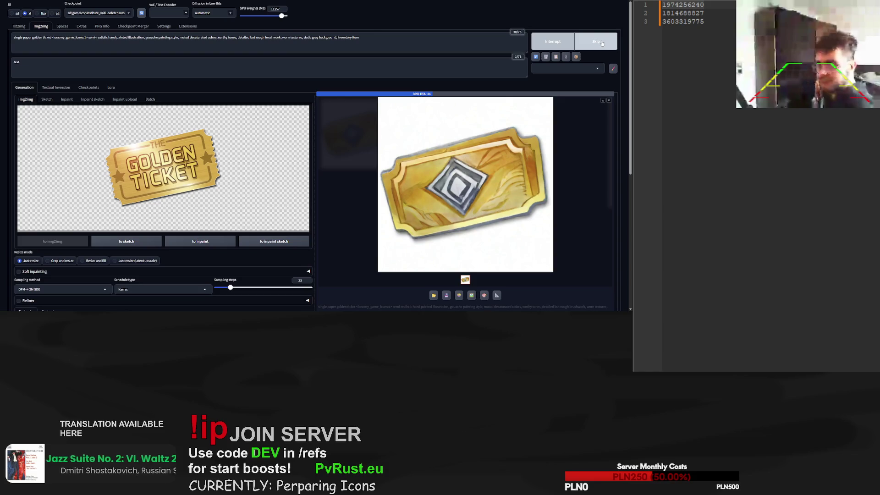
{"action": "left_click", "coordinate": [602, 43]}
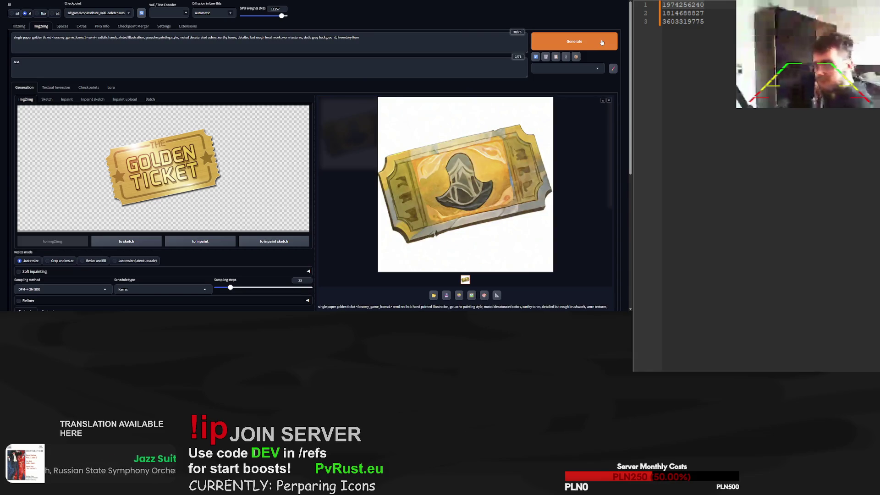
{"action": "left_click", "coordinate": [602, 42]}
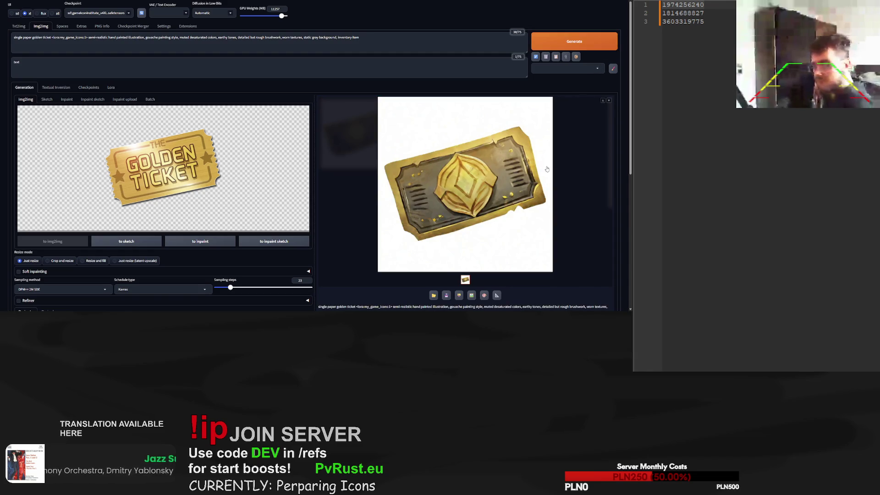
Raise sampling steps to 101 and generate the ticket
{"action": "scroll", "coordinate": [546, 169], "scroll_direction": "down", "scroll_amount": 3}
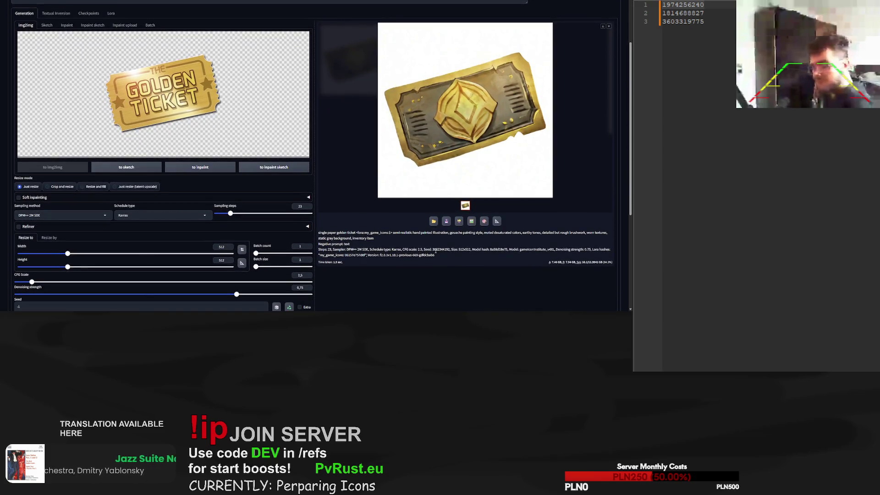
{"action": "scroll", "coordinate": [113, 281], "scroll_direction": "down", "scroll_amount": 3}
{"action": "left_click", "coordinate": [251, 139]}
{"action": "left_click_drag", "start_coordinate": [279, 142], "coordinate": [283, 143]}
{"action": "scroll", "coordinate": [282, 143], "scroll_direction": "up", "scroll_amount": 4}
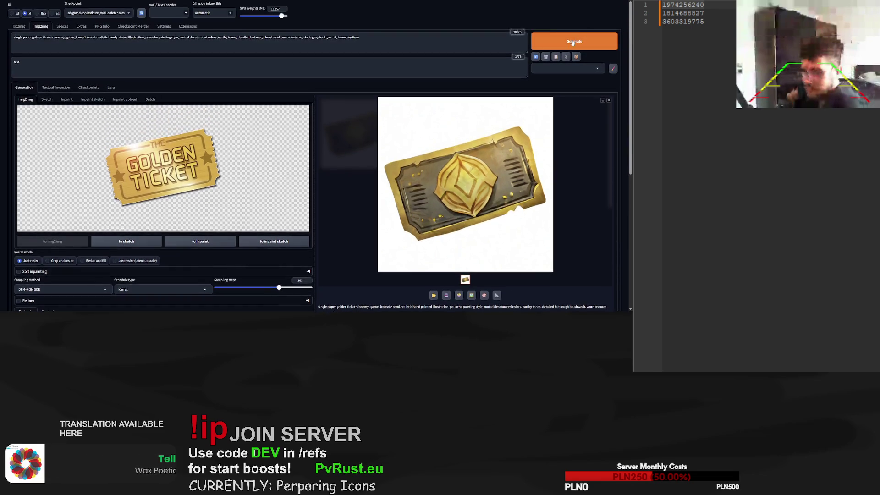
{"action": "left_click", "coordinate": [573, 43]}
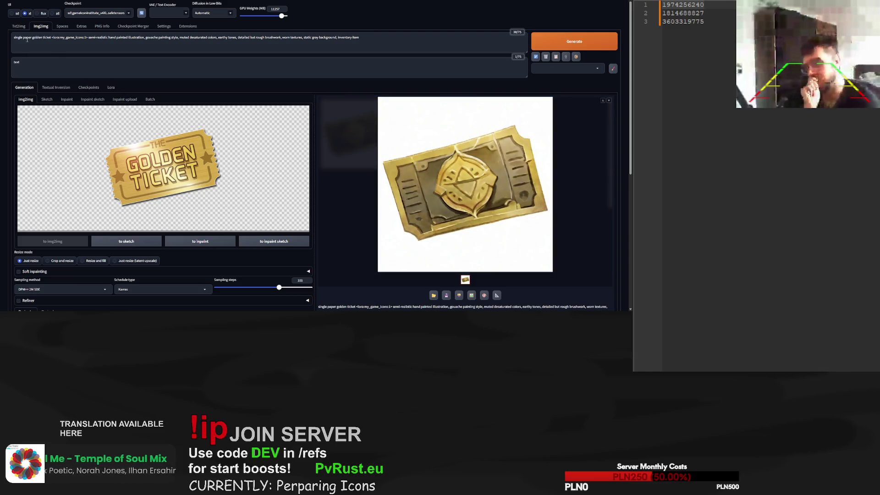
Change the subject to a blue colored diamond ticket, generating after each edit
{"action": "type", "text": "diamond"}
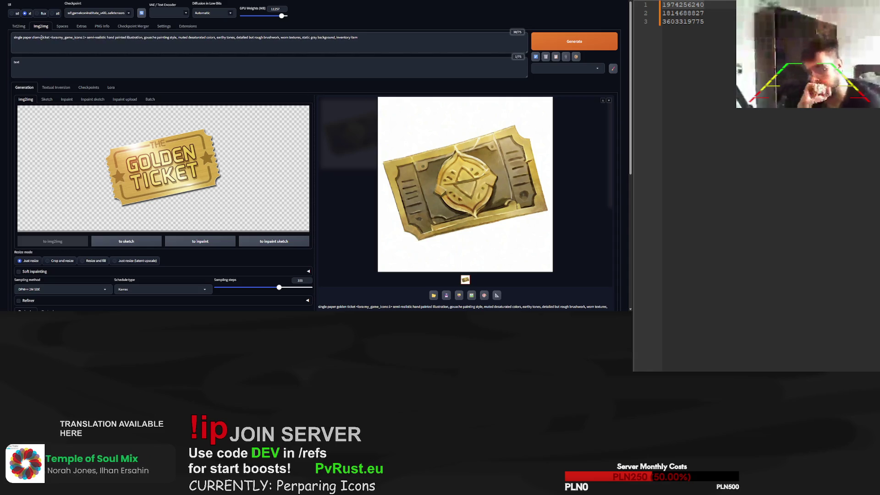
{"action": "left_click", "coordinate": [574, 41]}
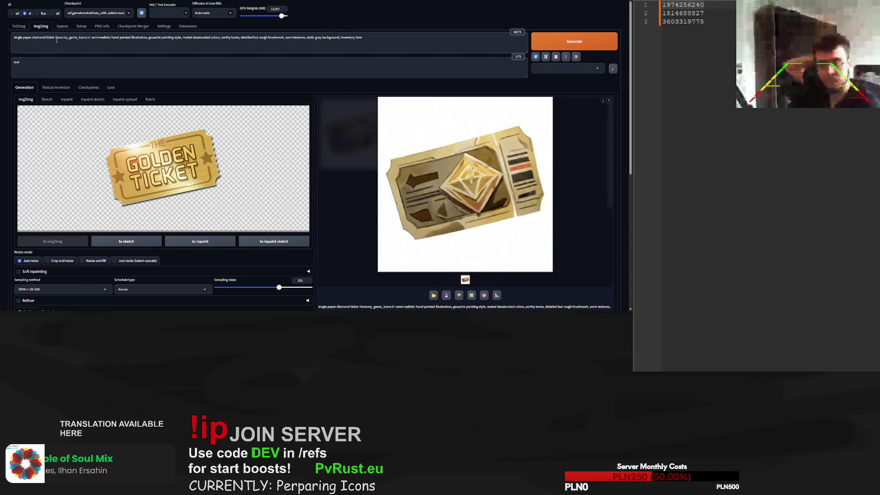
{"action": "type", "text": "blue colored"}
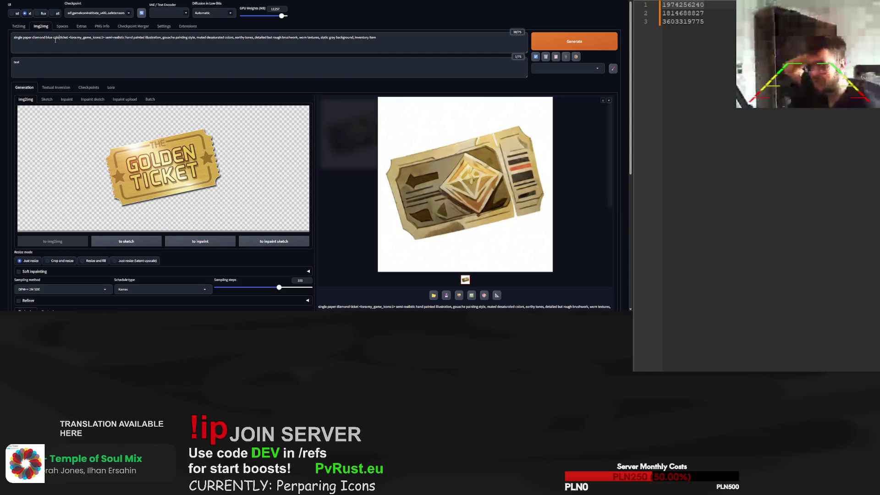
{"action": "left_click", "coordinate": [603, 42]}
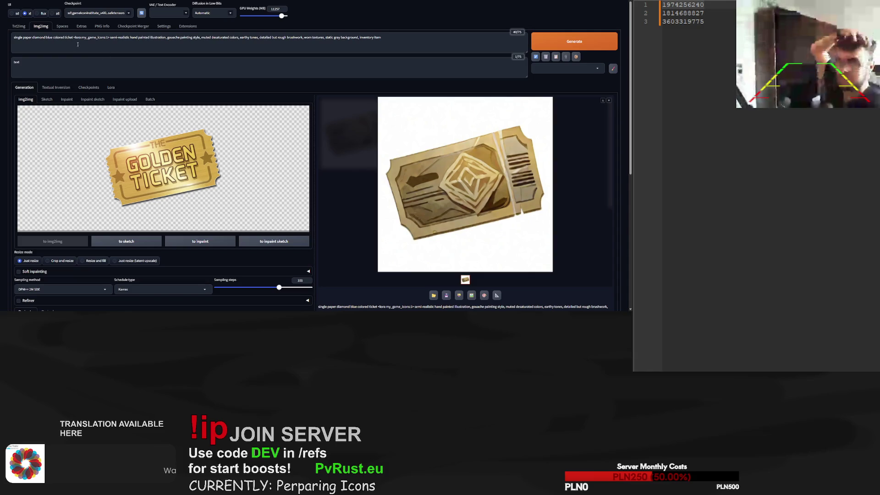
Remove 'blue colored' and 'single' so the prompt reads 'paper diamond ticket', and generate
{"action": "key", "text": "BackSpace"}
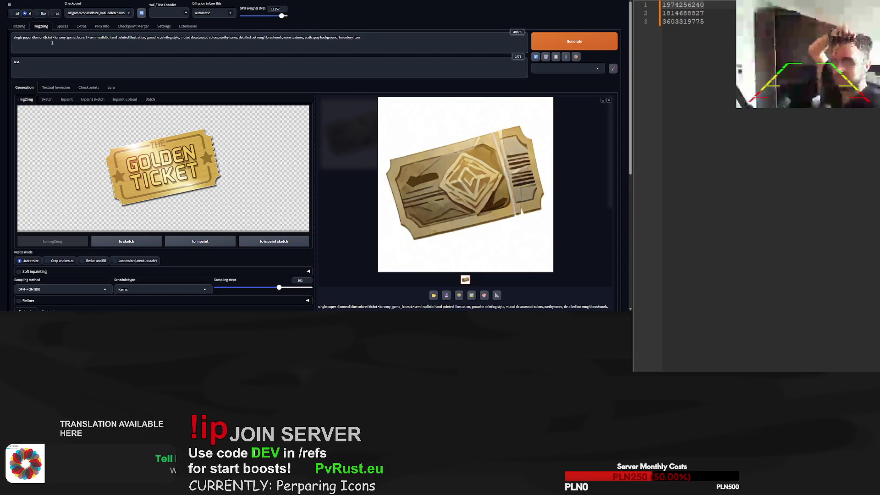
{"action": "key", "text": "BackSpace"}
{"action": "left_click", "coordinate": [581, 46]}
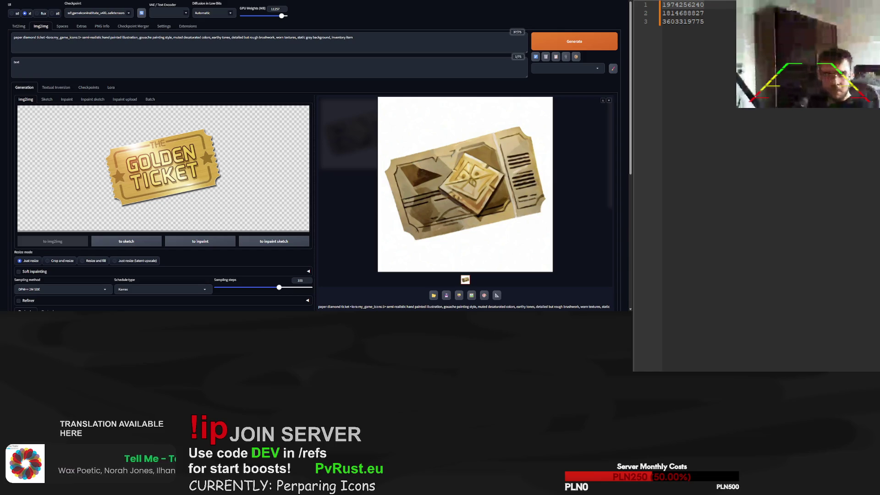
Paste the ammonite shell image into img2img as the new source
{"action": "key", "text": "ctrl+v"}
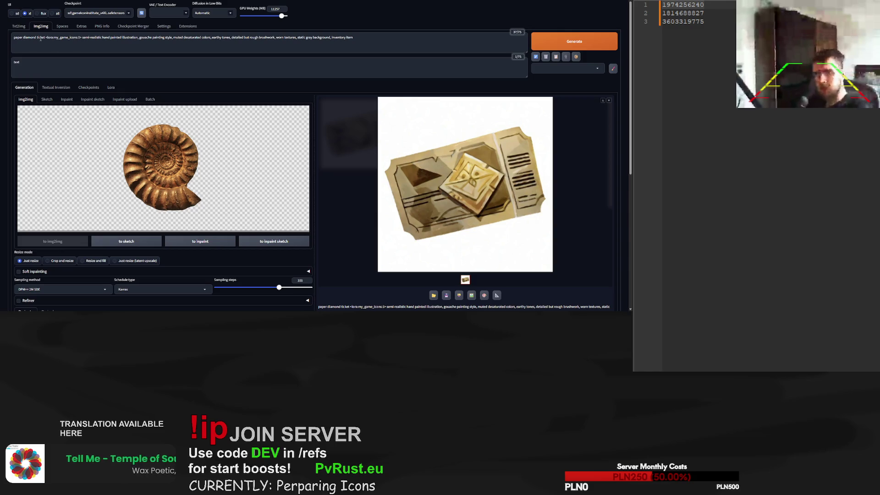
Replace the ticket description in the prompt with 'ammonite fossil' and generate
{"action": "left_click", "coordinate": [26, 43]}
{"action": "key", "text": "ctrl+shift+Right"}
{"action": "key", "text": "ctrl+shift+Right"}
{"action": "key", "text": "ctrl+shift+Right"}
{"action": "type", "text": "ammonite fossil"}
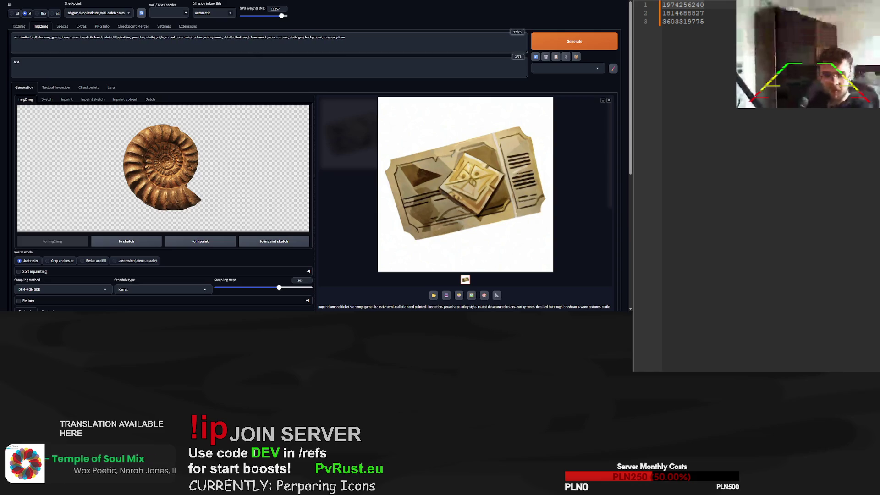
{"action": "left_click", "coordinate": [602, 39]}
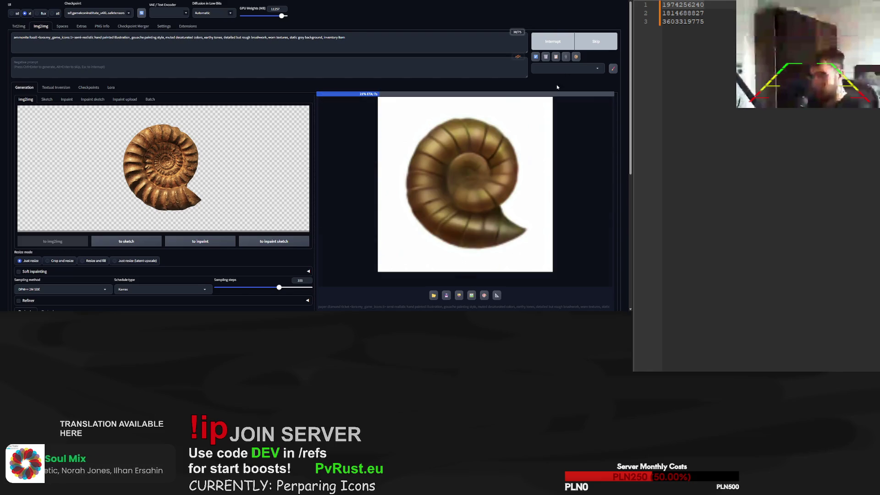
Lower sampling steps to 26, reset the seed to random, and generate another ammonite
{"action": "left_click_drag", "start_coordinate": [279, 287], "coordinate": [232, 288]}
{"action": "scroll", "coordinate": [309, 295], "scroll_direction": "down", "scroll_amount": 2}
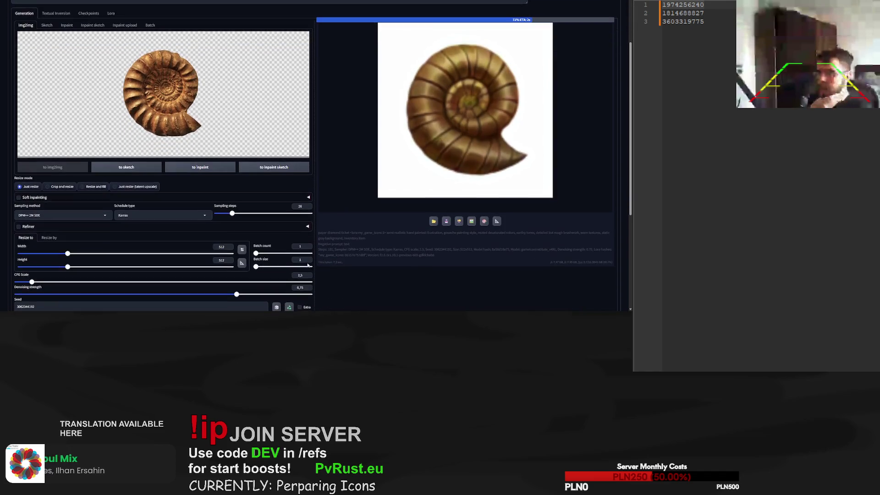
{"action": "scroll", "coordinate": [308, 235], "scroll_direction": "down", "scroll_amount": 1}
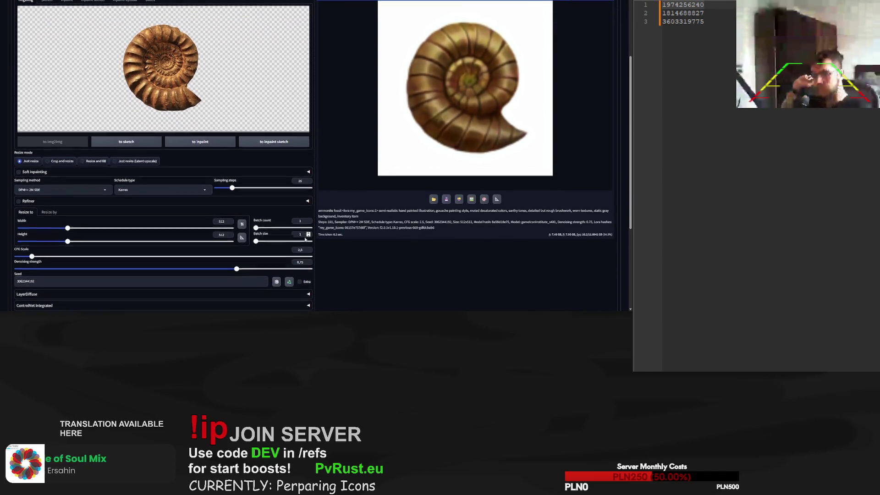
{"action": "scroll", "coordinate": [308, 235], "scroll_direction": "down", "scroll_amount": 1}
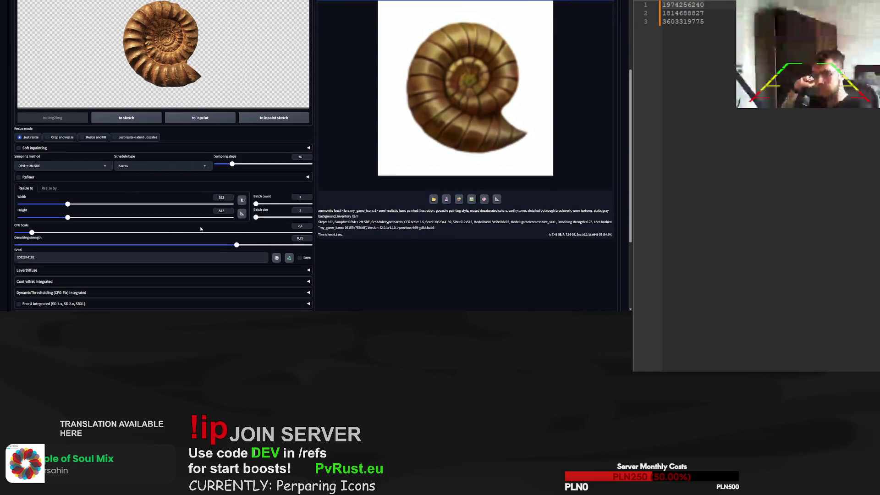
{"action": "left_click", "coordinate": [276, 258]}
{"action": "scroll", "coordinate": [455, 280], "scroll_direction": "up", "scroll_amount": 5}
{"action": "left_click", "coordinate": [596, 43]}
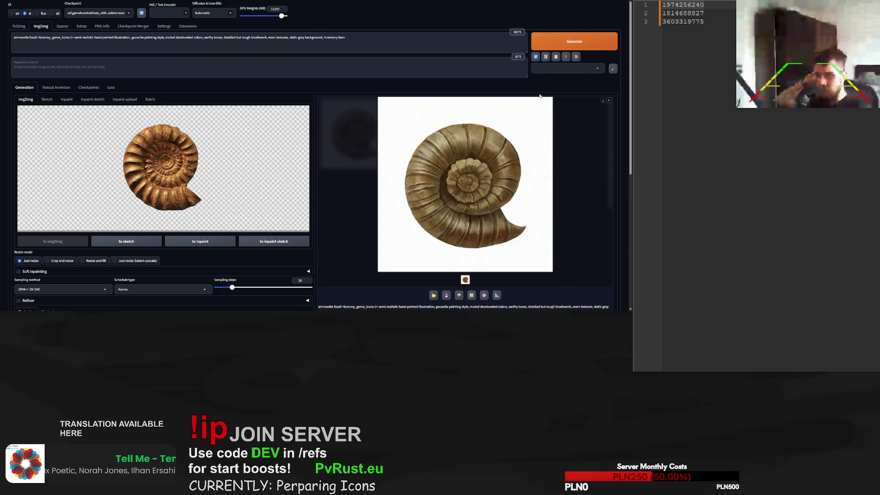
{"action": "scroll", "coordinate": [407, 211], "scroll_direction": "down", "scroll_amount": 2}
{"action": "scroll", "coordinate": [407, 211], "scroll_direction": "down", "scroll_amount": 3}
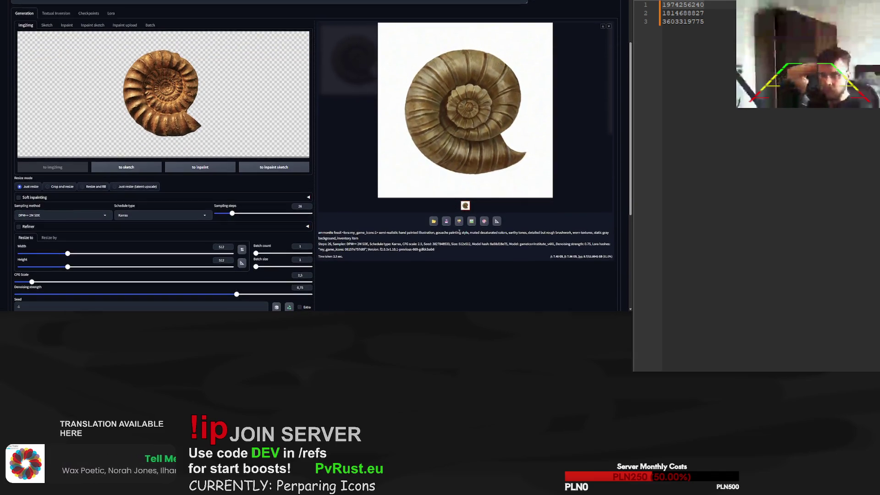
{"action": "double_click", "coordinate": [441, 244]}
{"action": "key", "text": "ctrl+c"}
{"action": "scroll", "coordinate": [180, 263], "scroll_direction": "down", "scroll_amount": 3}
{"action": "double_click", "coordinate": [76, 257]}
{"action": "key", "text": "ctrl+v"}
{"action": "left_click_drag", "start_coordinate": [235, 167], "coordinate": [279, 168]}
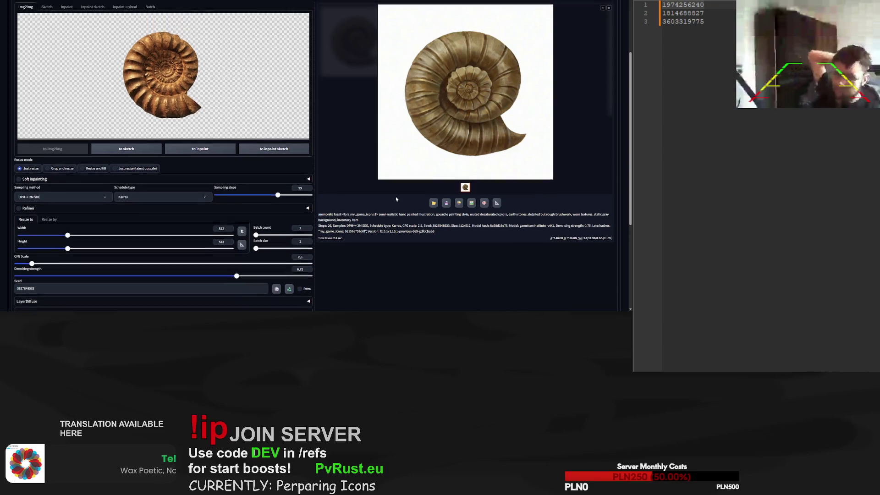
{"action": "scroll", "coordinate": [279, 168], "scroll_direction": "up", "scroll_amount": 5}
{"action": "left_click", "coordinate": [578, 22]}
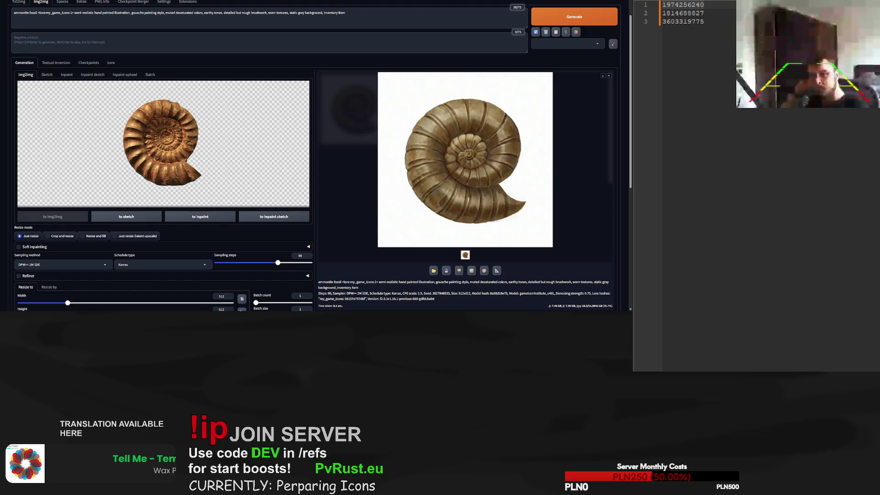
{"action": "key", "text": "ctrl+v"}
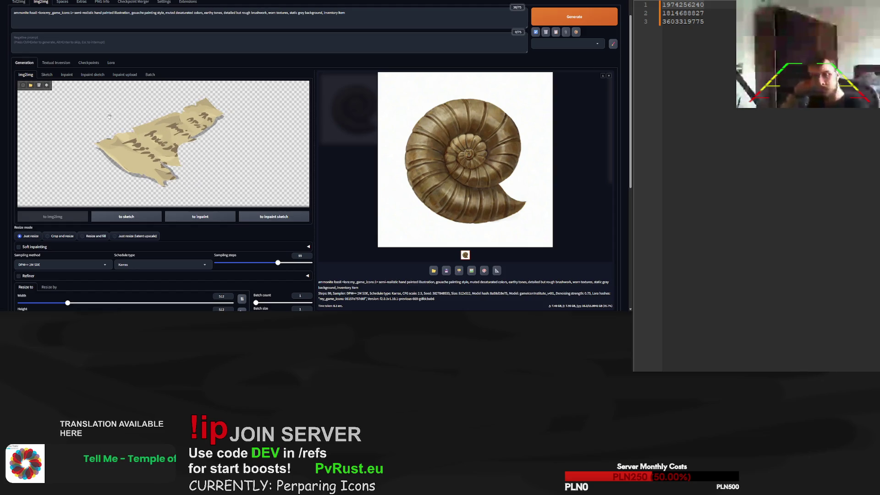
Change the prompt to 'part of paper with unreadable notes', set steps to 29, and generate
{"action": "scroll", "coordinate": [109, 117], "scroll_direction": "up", "scroll_amount": 1}
{"action": "left_click_drag", "start_coordinate": [37, 38], "coordinate": [14, 37]}
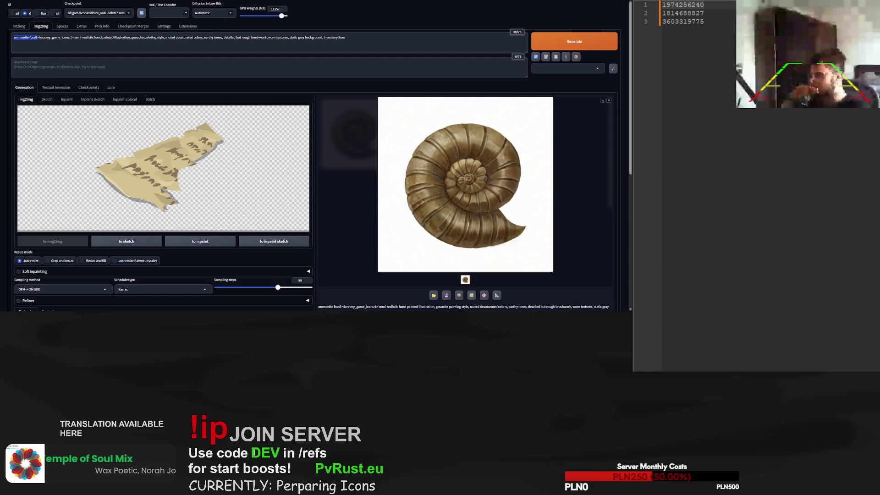
{"action": "key", "text": "BackSpace"}
{"action": "type", "text": "part of"}
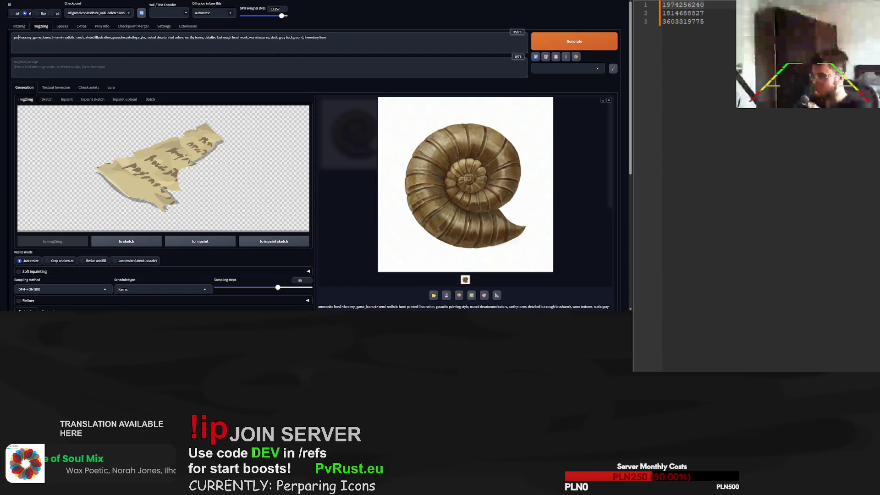
{"action": "type", "text": " paper wi"}
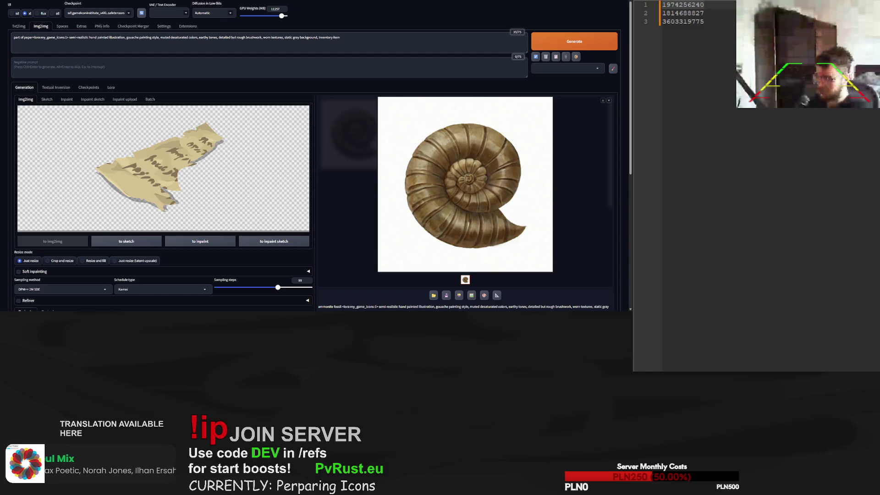
{"action": "type", "text": "th unreadabl"}
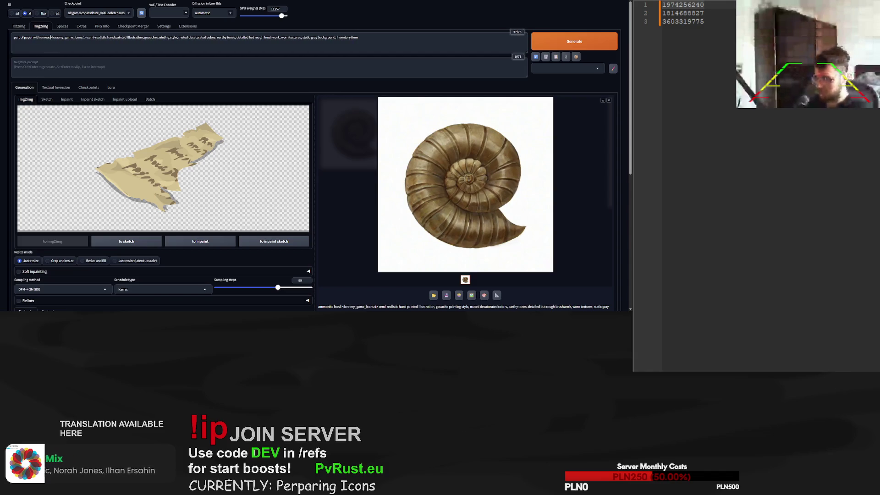
{"action": "type", "text": "e notes"}
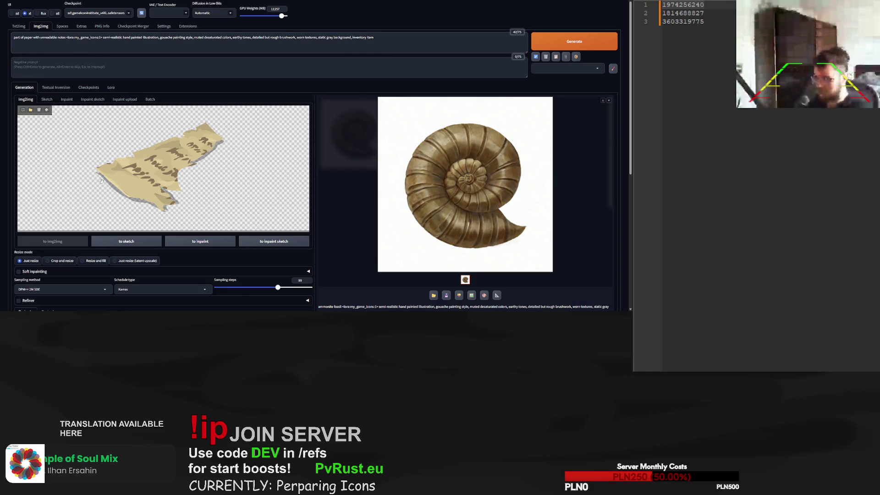
{"action": "scroll", "coordinate": [276, 239], "scroll_direction": "down", "scroll_amount": 1}
{"action": "scroll", "coordinate": [276, 239], "scroll_direction": "down", "scroll_amount": 3}
{"action": "left_click_drag", "start_coordinate": [277, 189], "coordinate": [234, 190]}
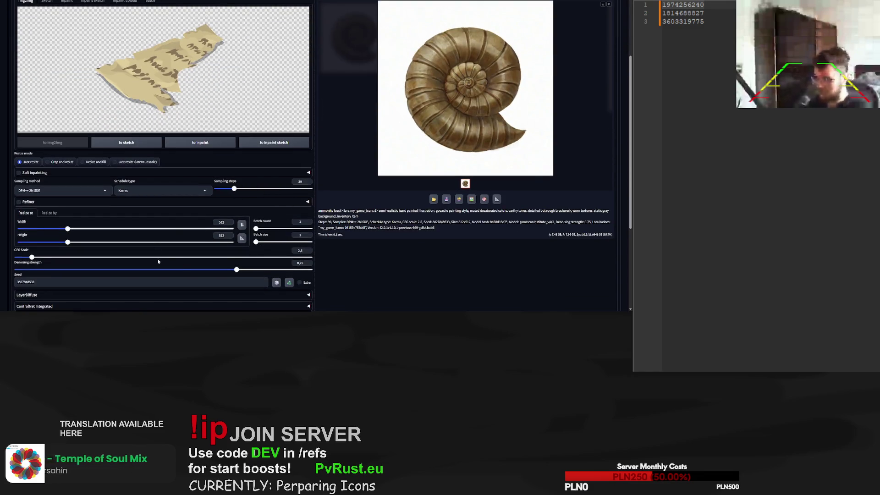
{"action": "scroll", "coordinate": [257, 221], "scroll_direction": "down", "scroll_amount": 2}
{"action": "scroll", "coordinate": [256, 221], "scroll_direction": "up", "scroll_amount": 5}
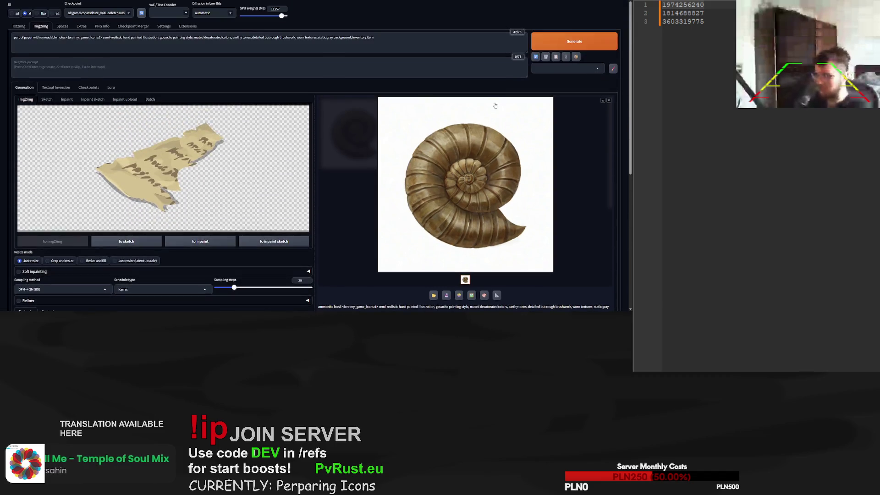
{"action": "left_click", "coordinate": [576, 42]}
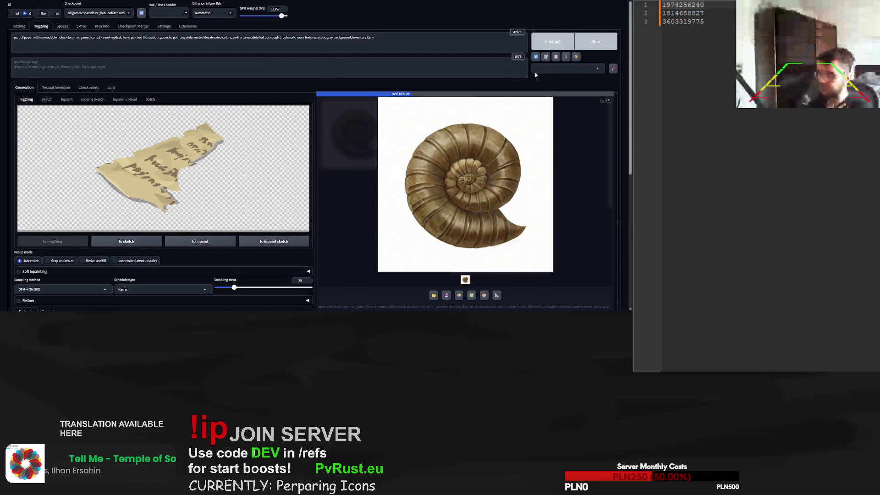
Replace 'notes' with 'text' in the prompt and regenerate the paper icon
{"action": "key", "text": "ctrl+shift+Left"}
{"action": "type", "text": "text"}
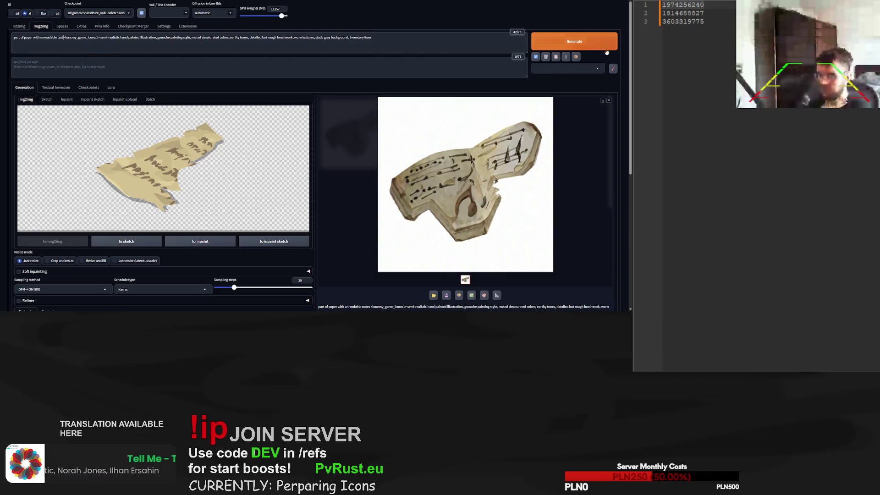
{"action": "key", "text": "ctrl+Return"}
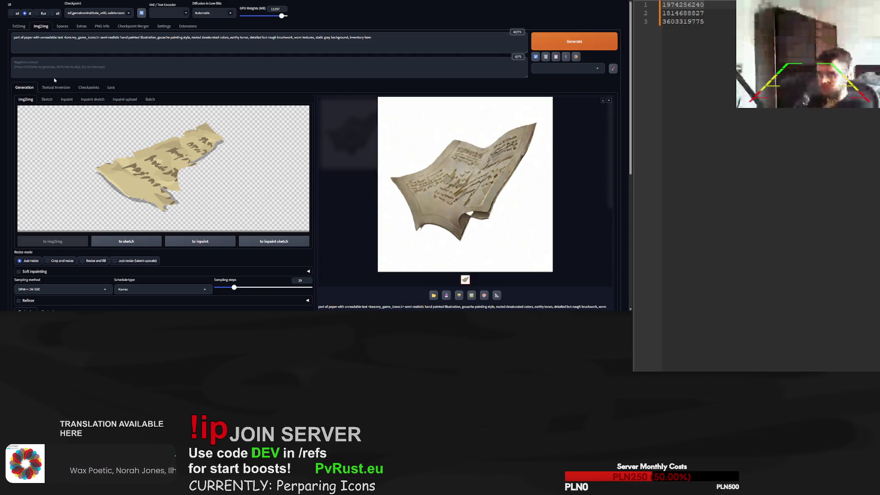
{"action": "double_click", "coordinate": [17, 38]}
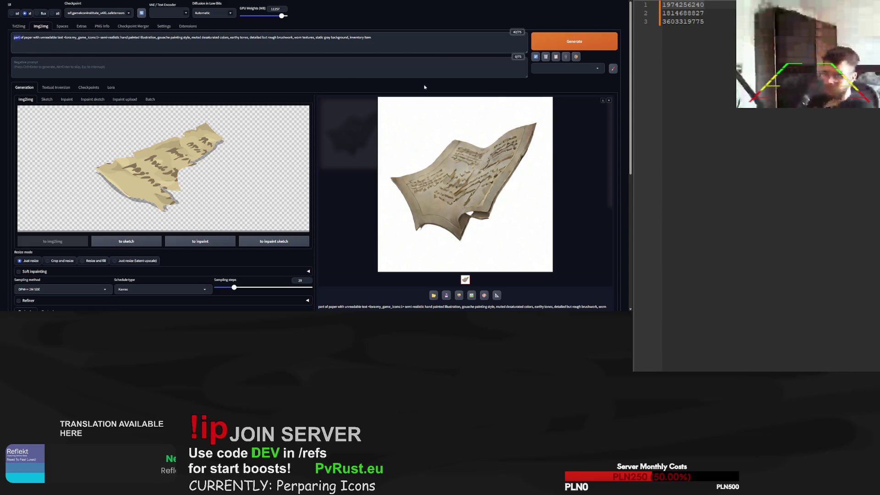
{"action": "key", "text": "alt+Tab"}
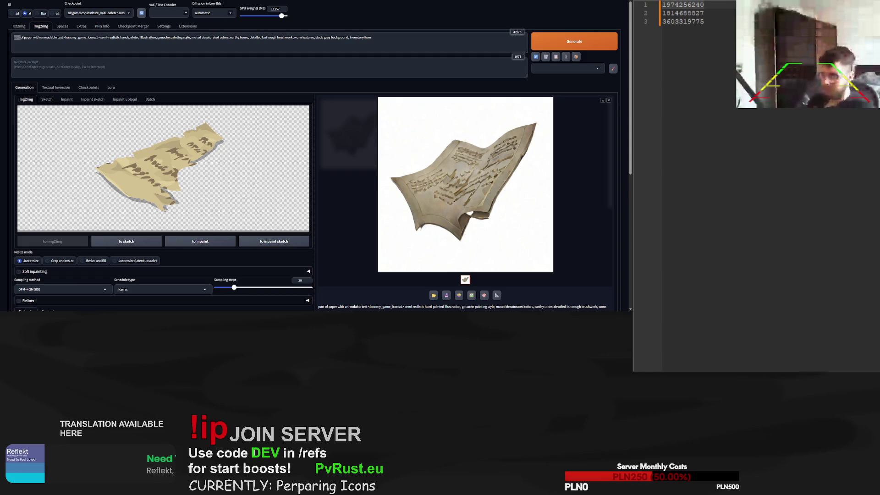